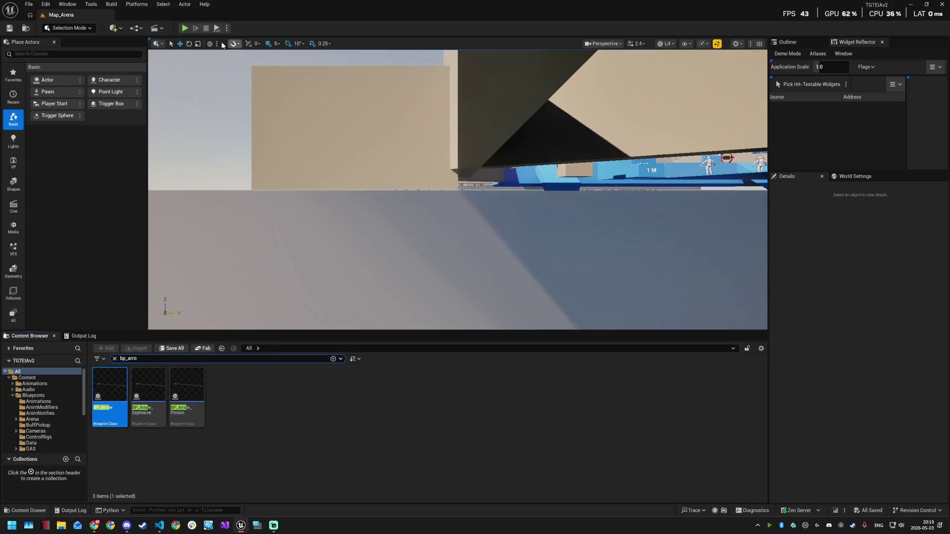
- Start a play session of the arena level
click(184, 29)
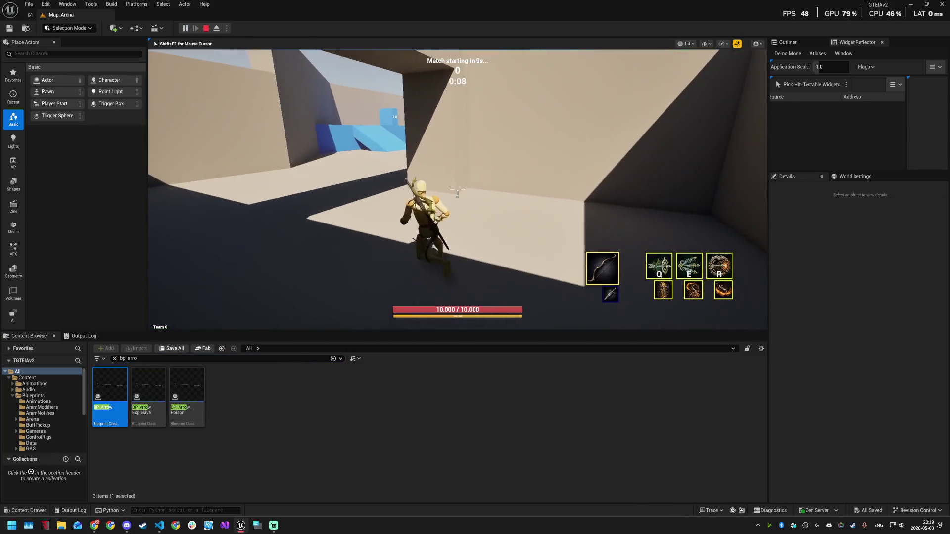
key(super)
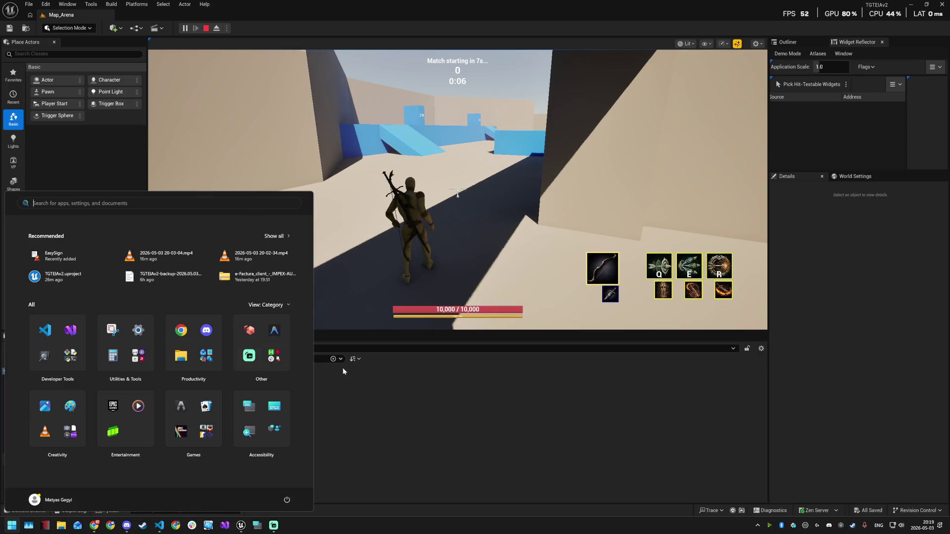
click(333, 366)
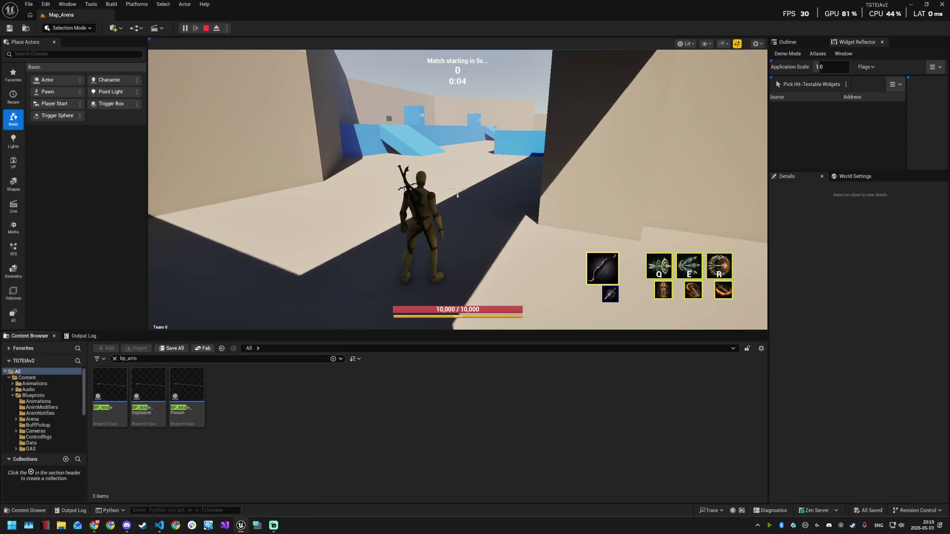
- Show all seven assets in Arena > RuleSets with the bp_arro filter cleared, then open DA_RuleSet_Default
scroll(42, 417, down, 2)
click(18, 396)
click(40, 401)
click(115, 359)
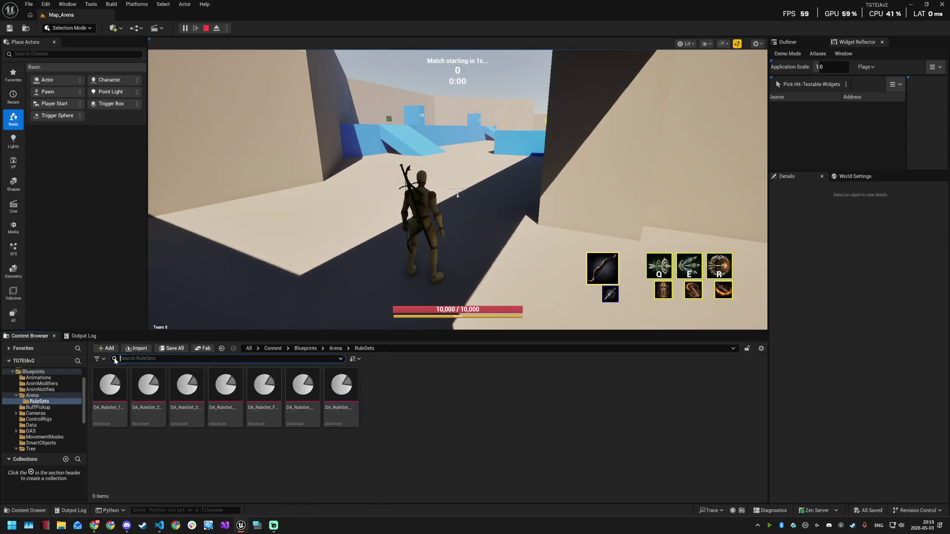
double_click(231, 420)
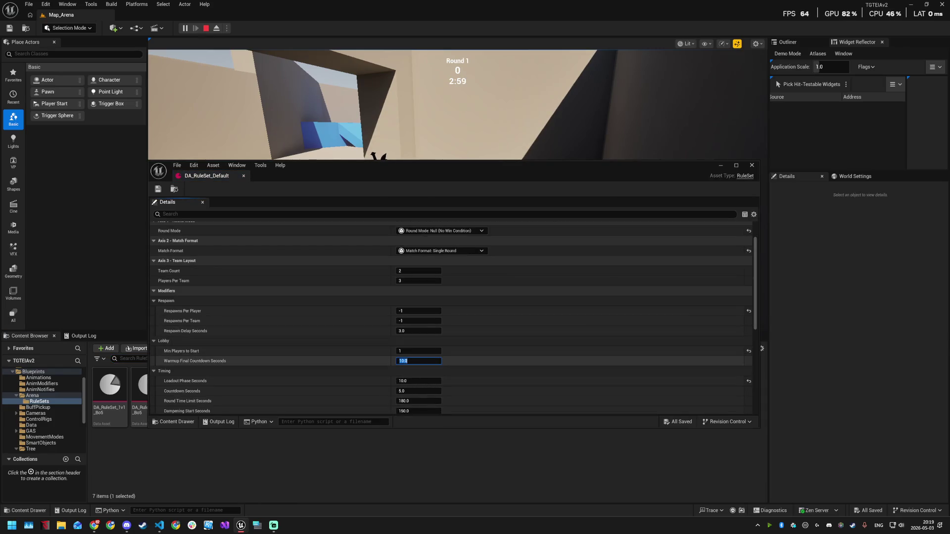
- Set DA_RuleSet_Default's warmup and loadout to 1 second, round limit 3000, dampening start 149; save and close
scroll(381, 367, down, 1)
click(416, 369)
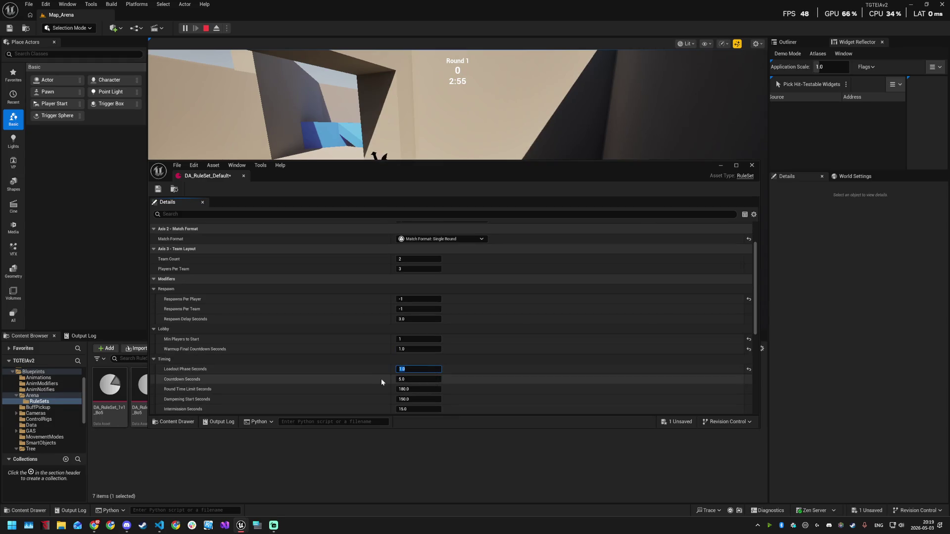
scroll(416, 370, down, 1)
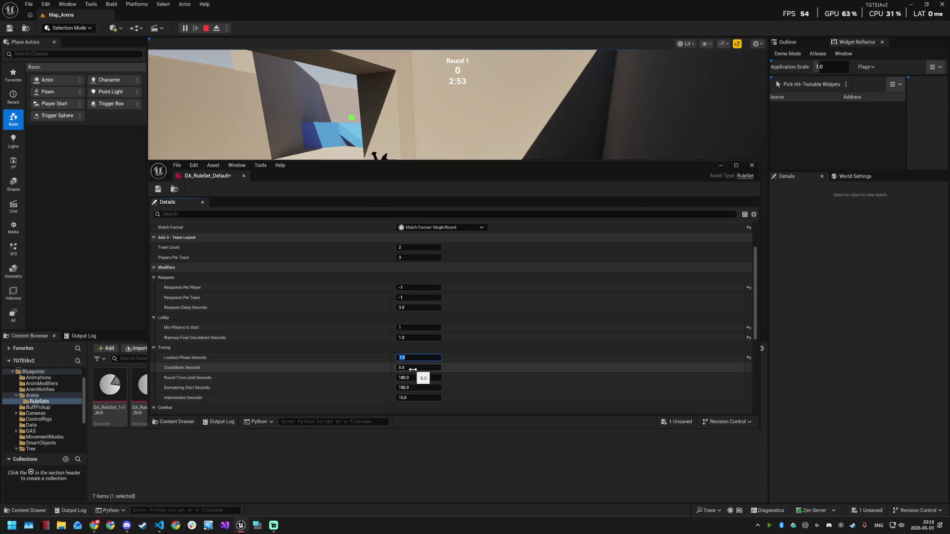
scroll(412, 369, down, 1)
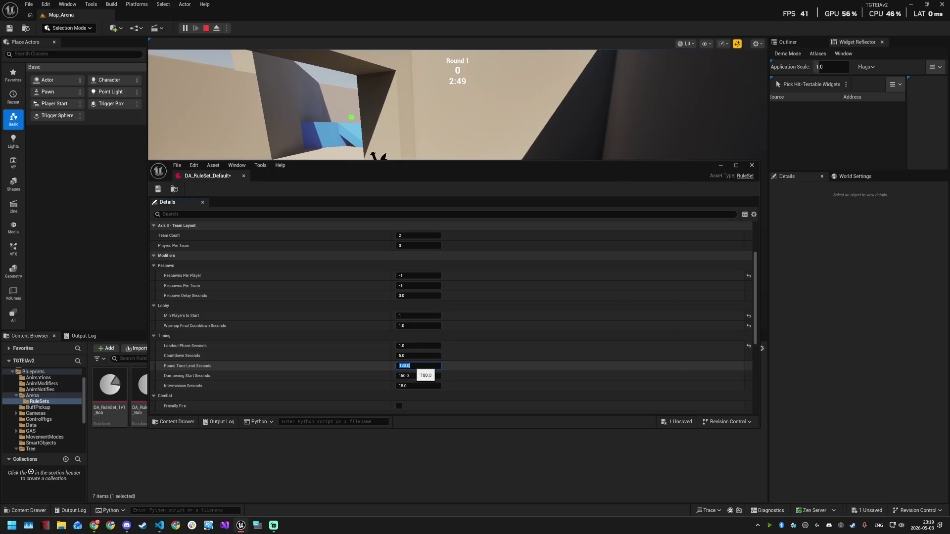
click(413, 384)
scroll(376, 369, down, 10)
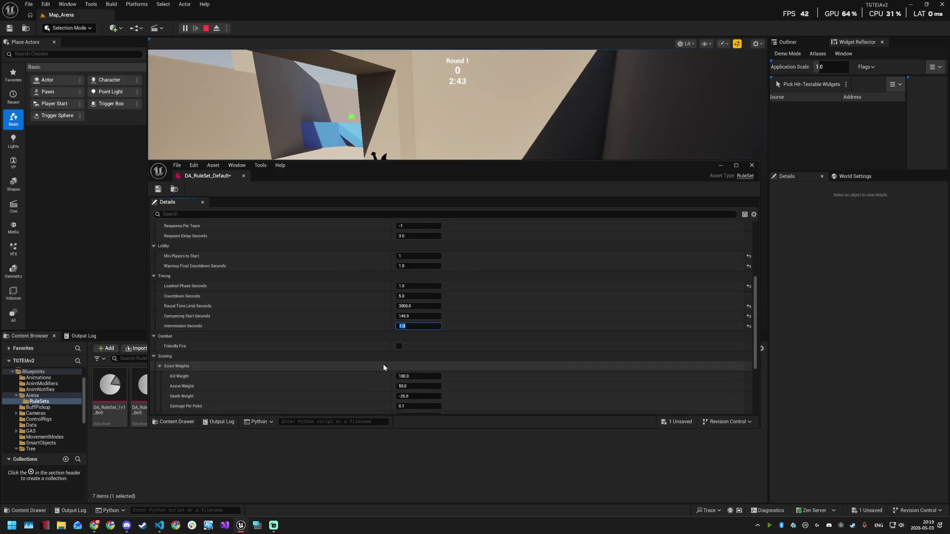
key(ctrl+s)
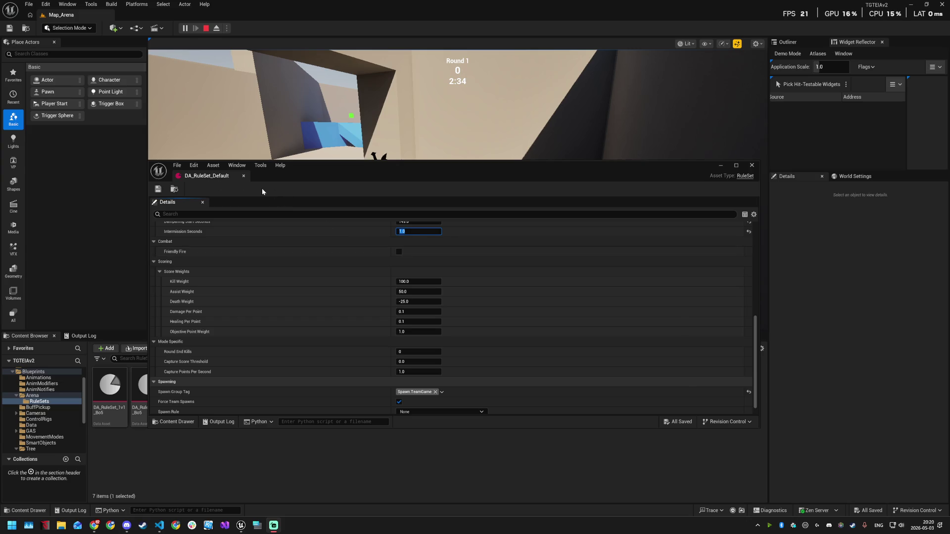
click(752, 166)
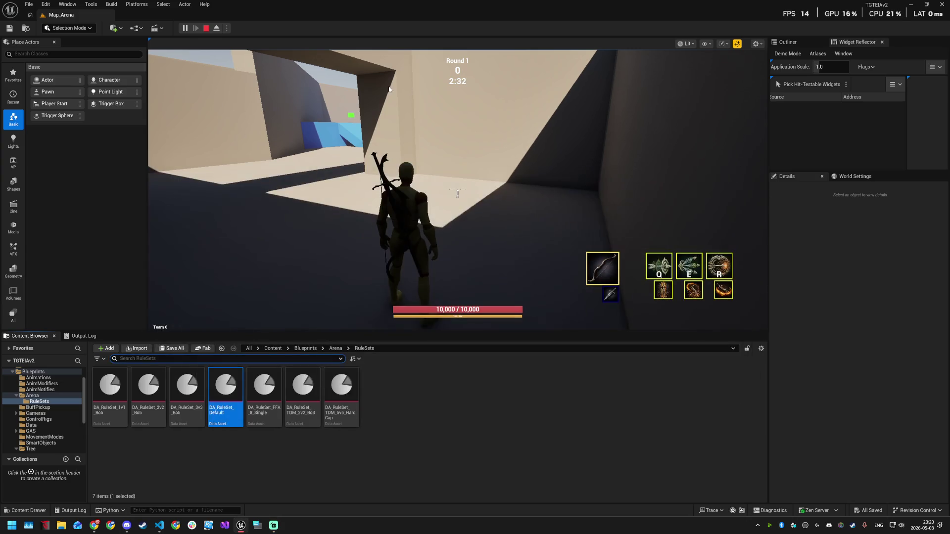
- Restart the play session and run at the enemy dummies, firing bow shots at them
click(205, 28)
click(185, 29)
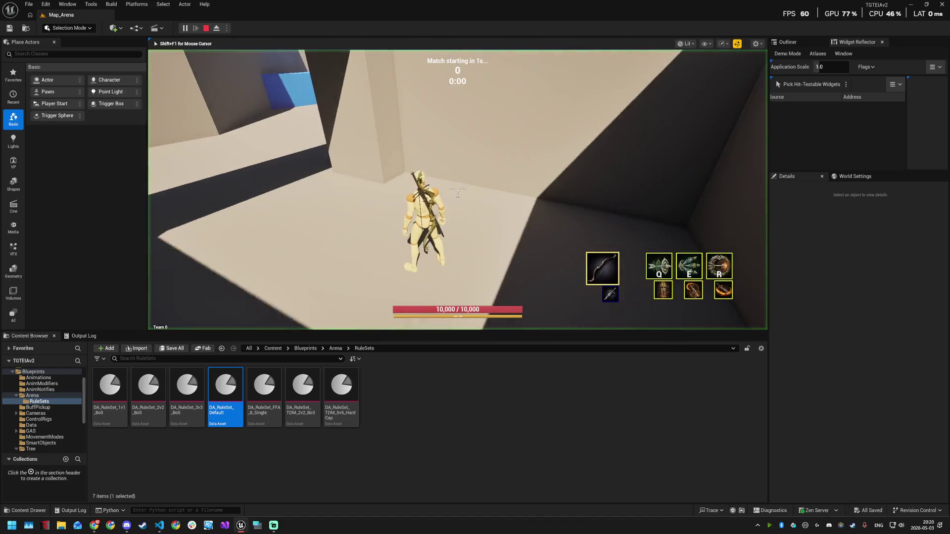
key(w)
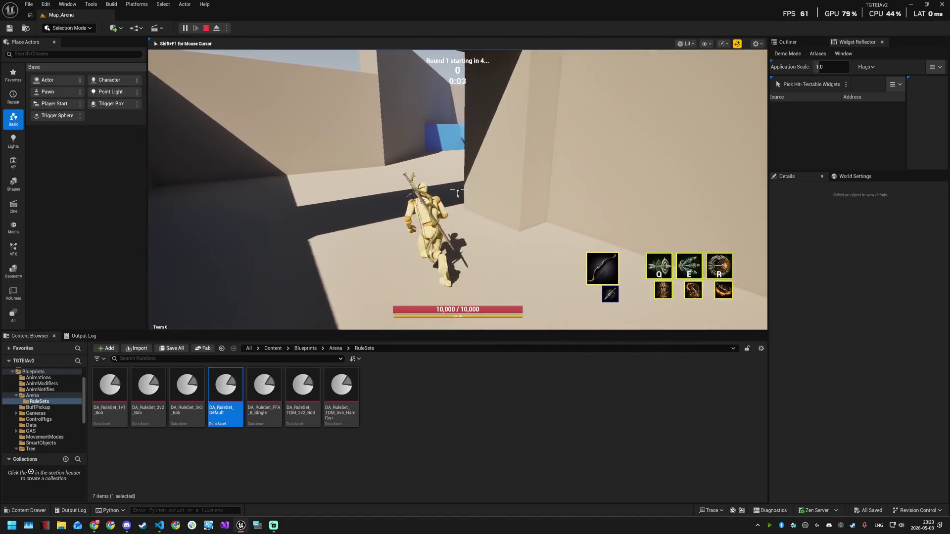
scroll(457, 193, down, 1)
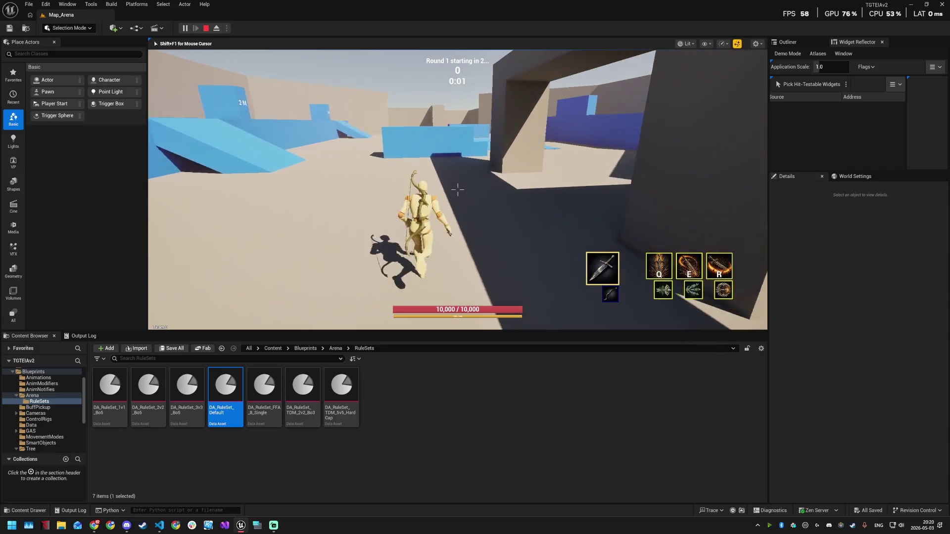
scroll(458, 193, up, 1)
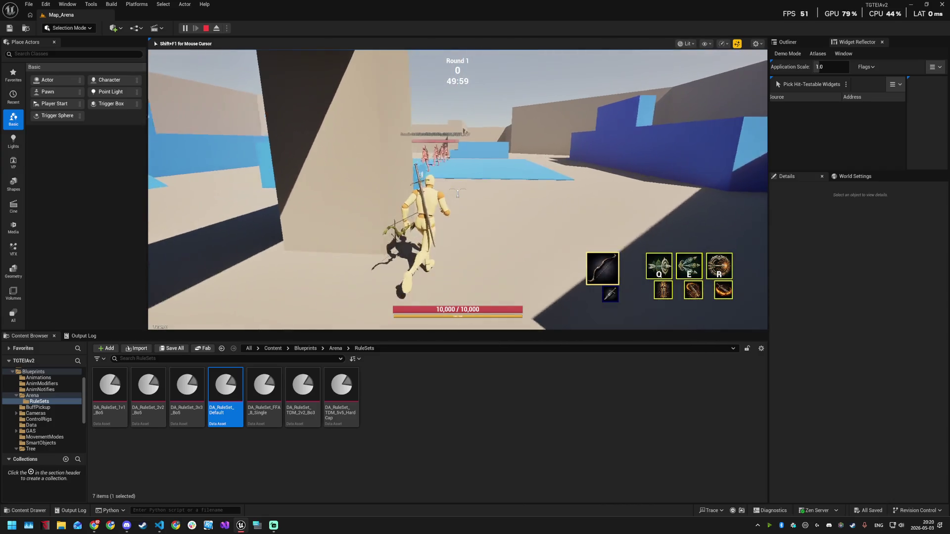
click(457, 193)
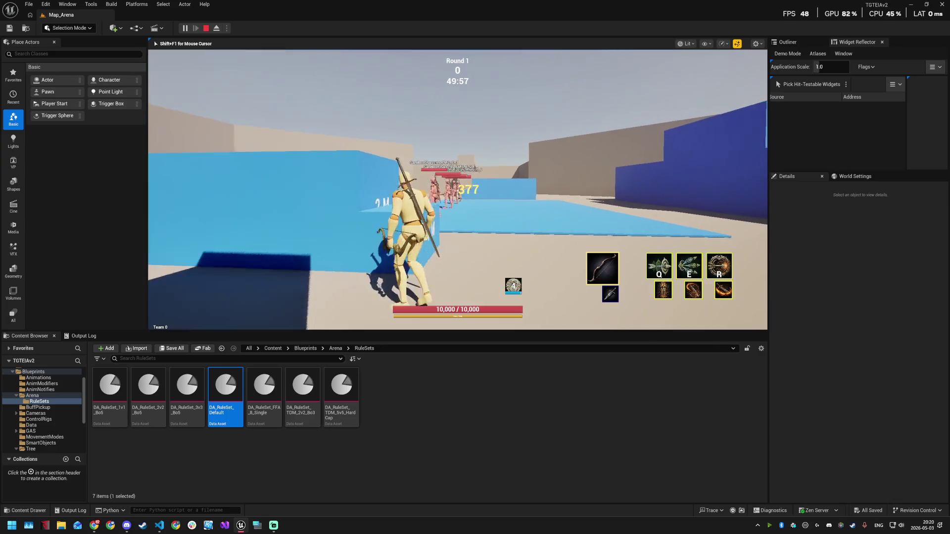
click(458, 193)
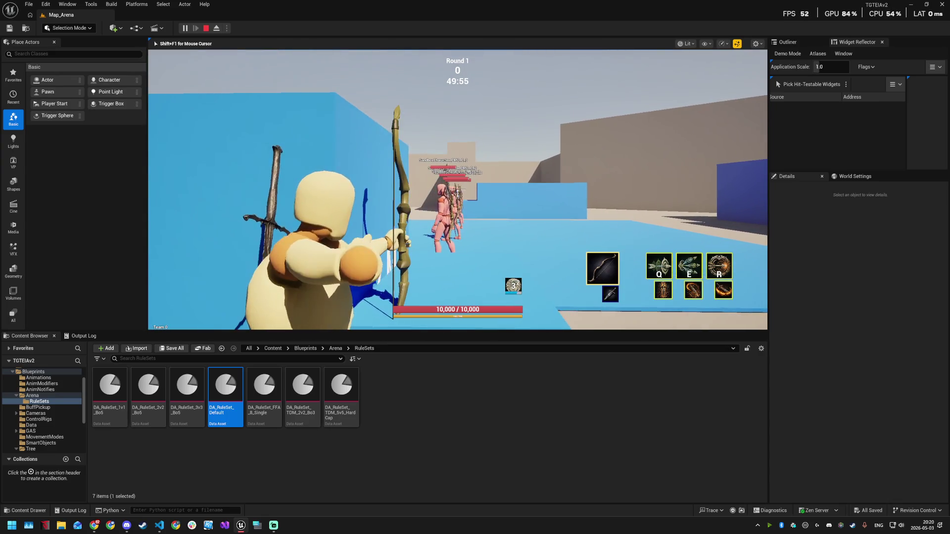
key(w)
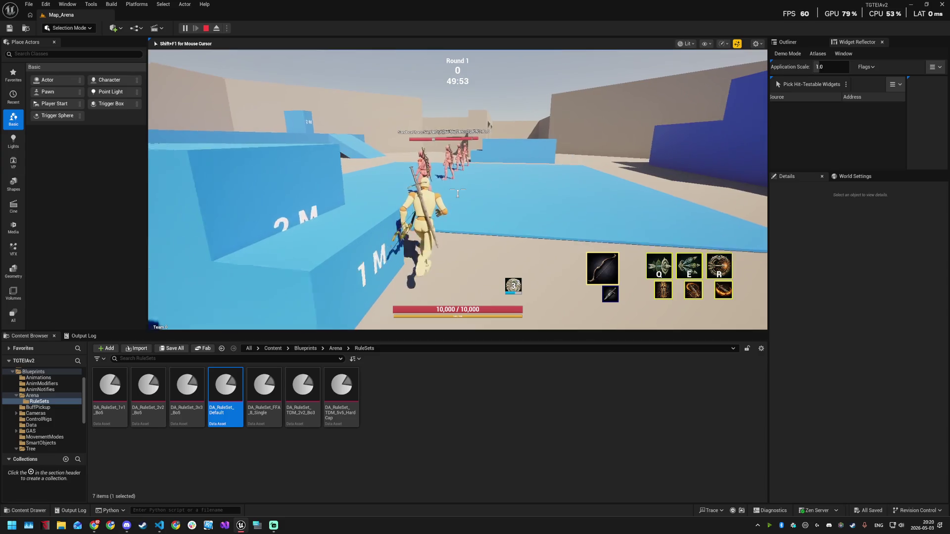
click(457, 193)
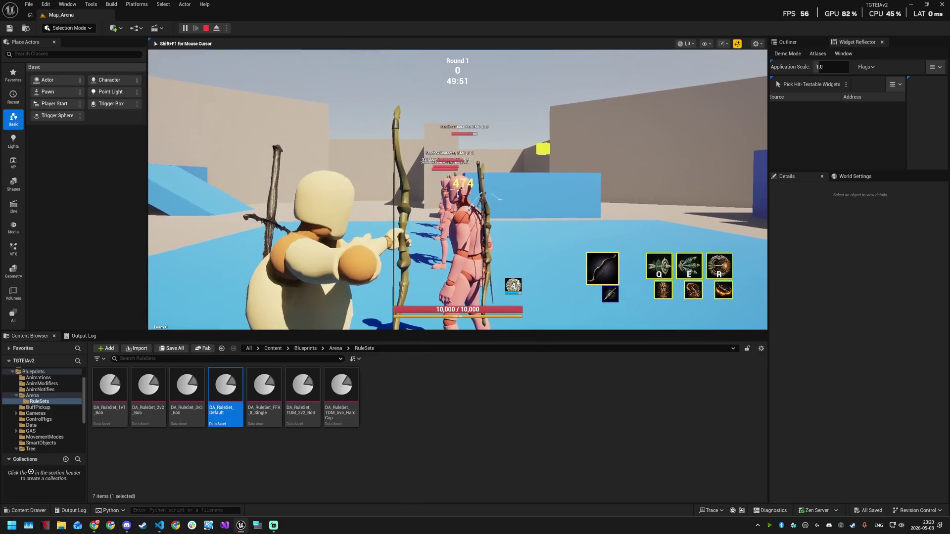
key(s)
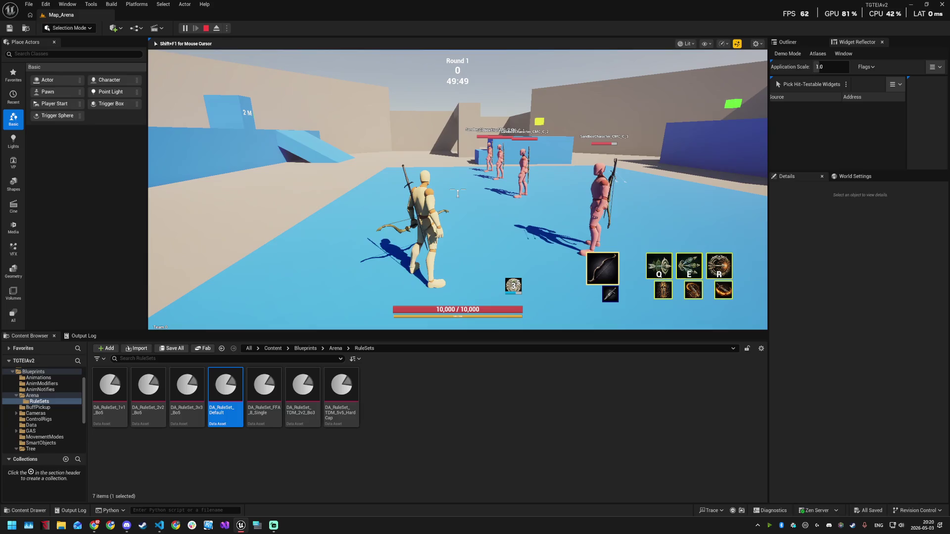
- End the play session and show the top-level C++ Classes and Content folders
key(Escape)
scroll(48, 409, up, 2)
click(36, 372)
scroll(46, 407, down, 3)
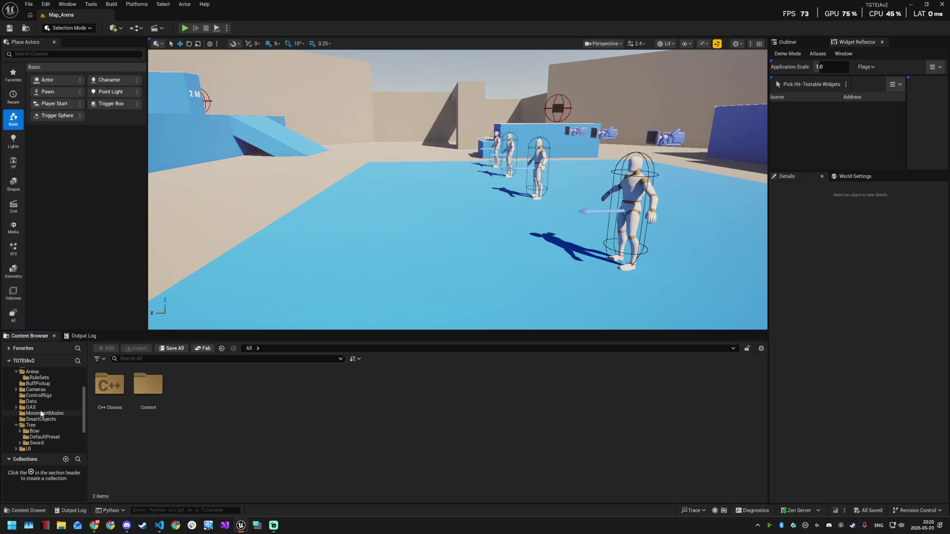
- Browse to GAS > Weapons > Bow and open the BP_Arrow blueprint
click(19, 407)
double_click(40, 425)
click(38, 431)
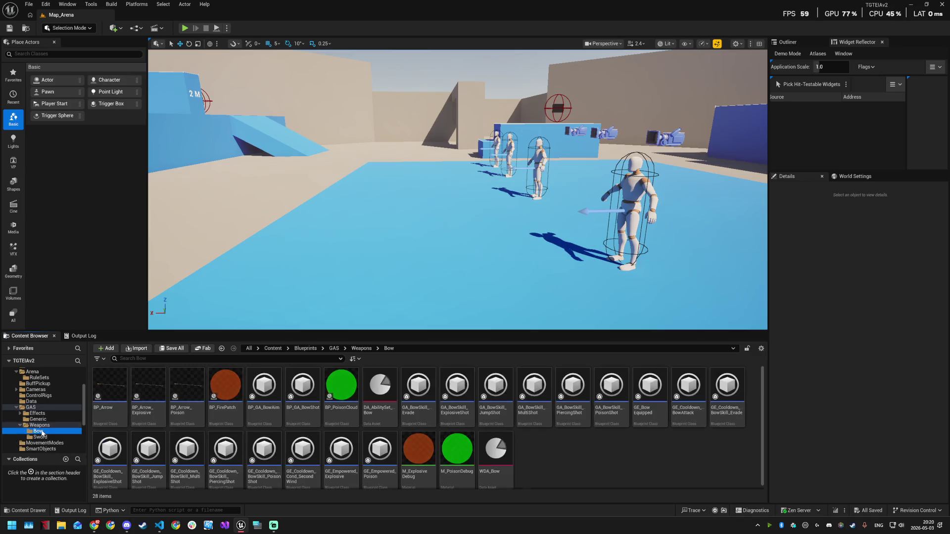
click(108, 391)
double_click(108, 392)
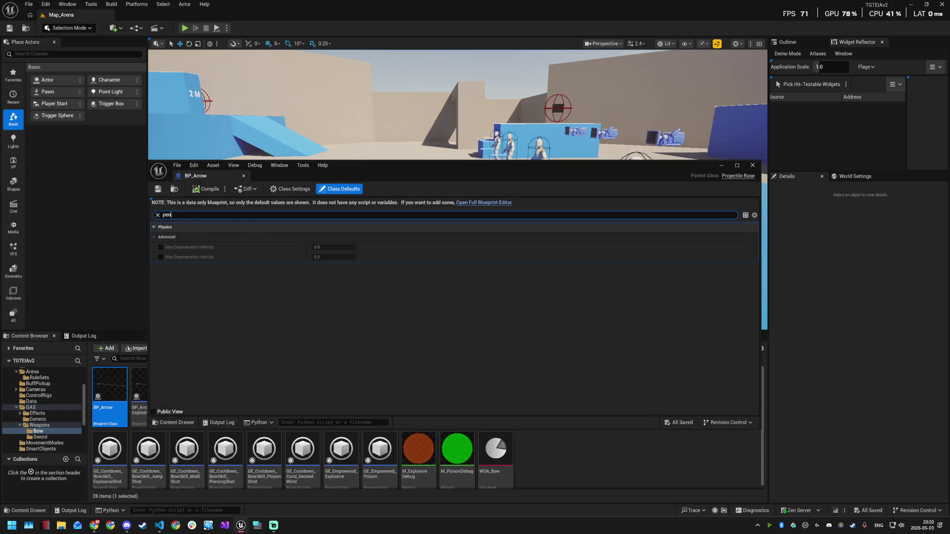
text(p)
- Filter the defaults for 'pier', set Max Pierces Remaining to 2, and close BP_Arrow
key(BackSpace)
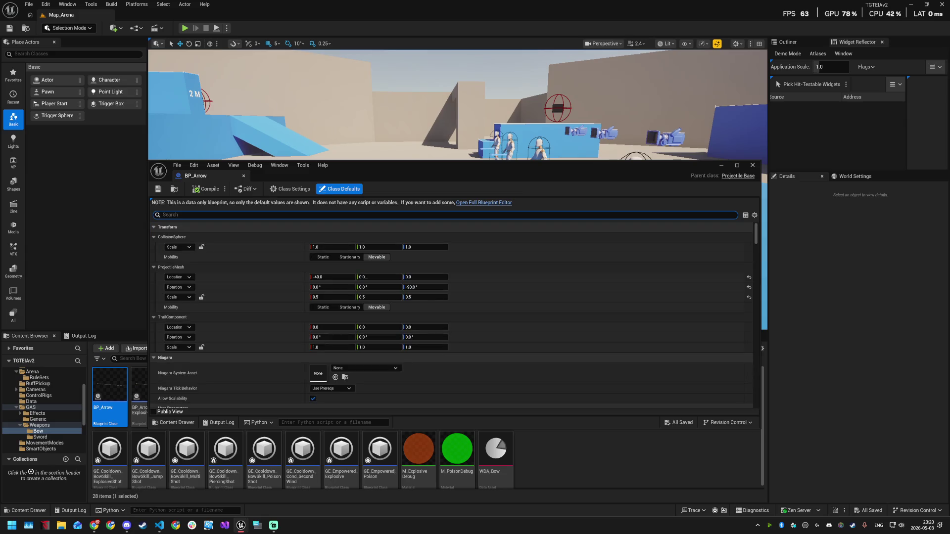
text(pier)
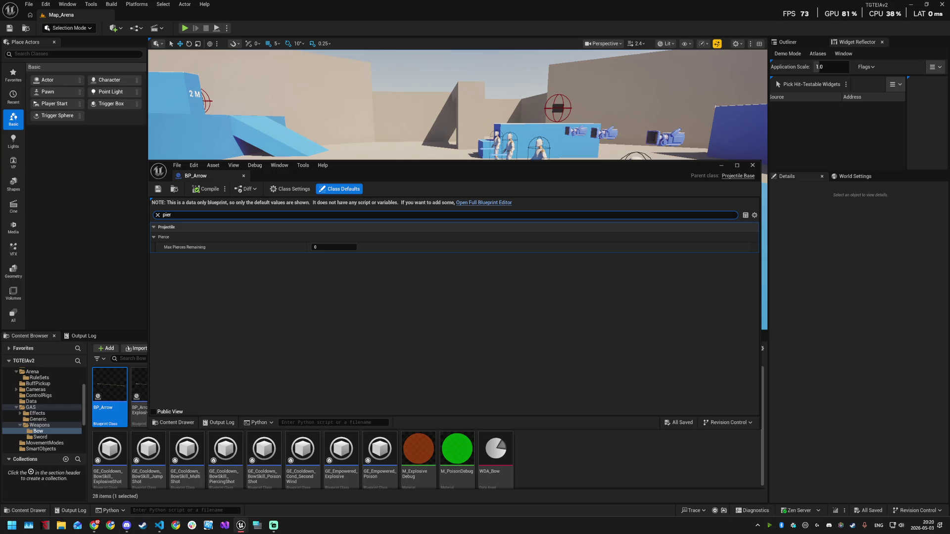
click(330, 249)
text(2)
key(Return)
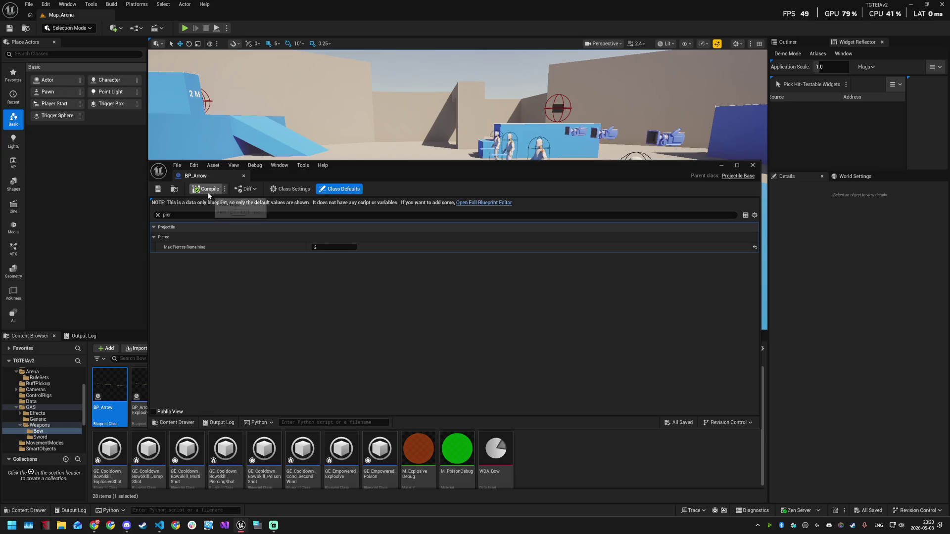
click(753, 165)
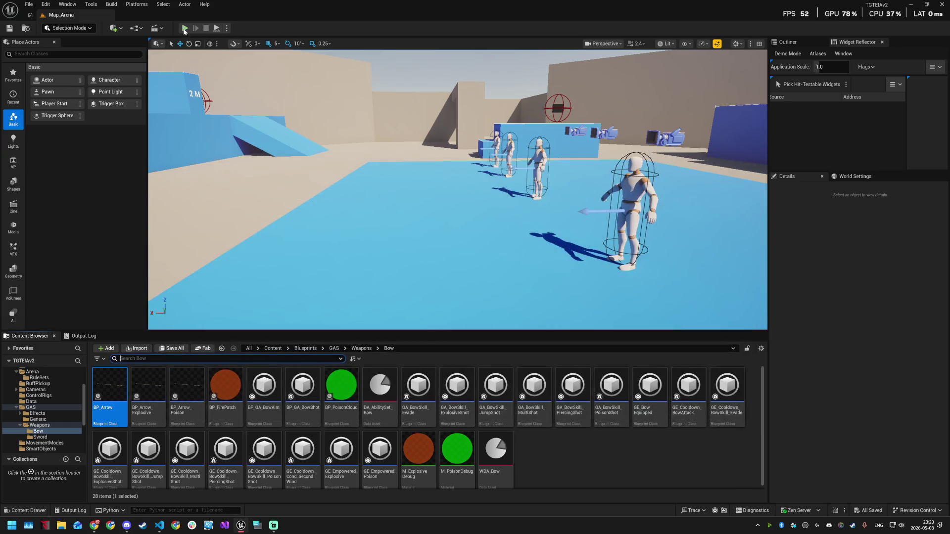
- Start a new play session and run forward, shooting piercing arrows at the dummies
click(184, 28)
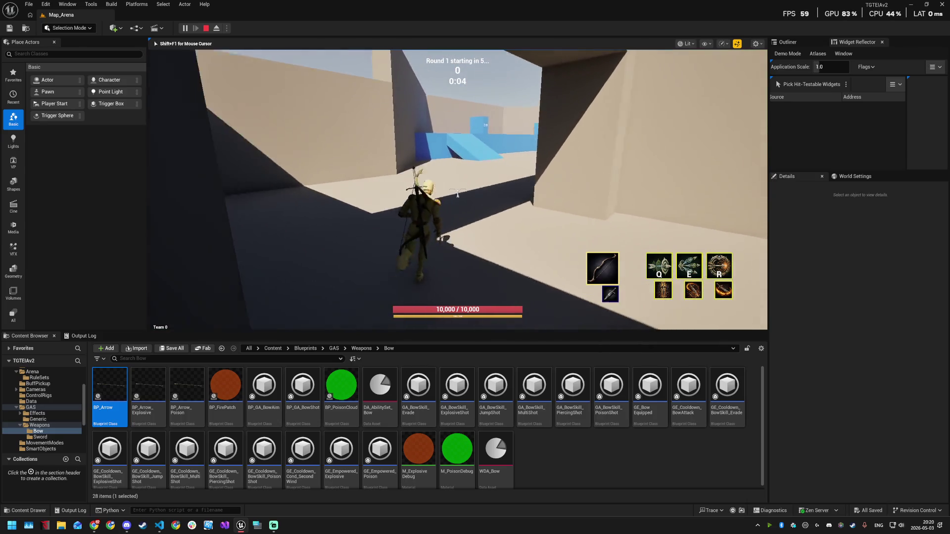
key(w)
key(w)
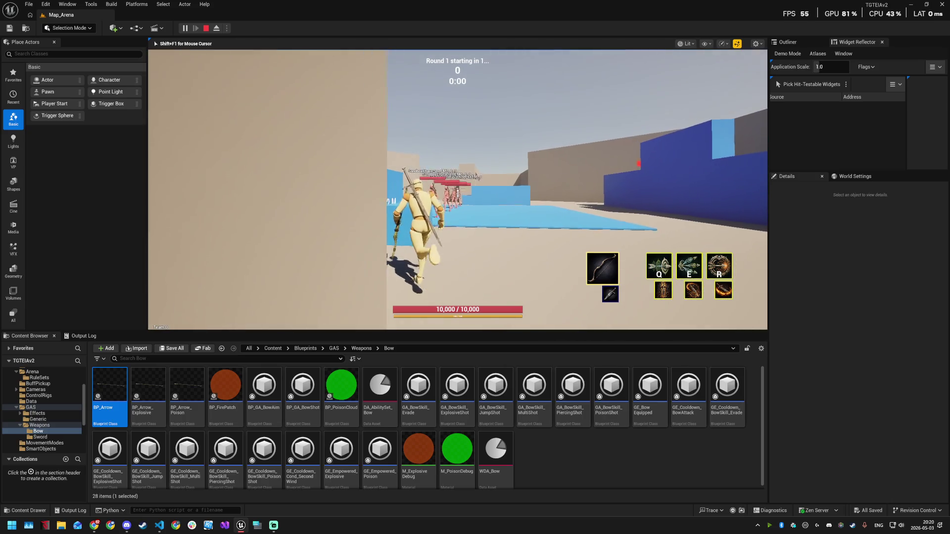
click(458, 189)
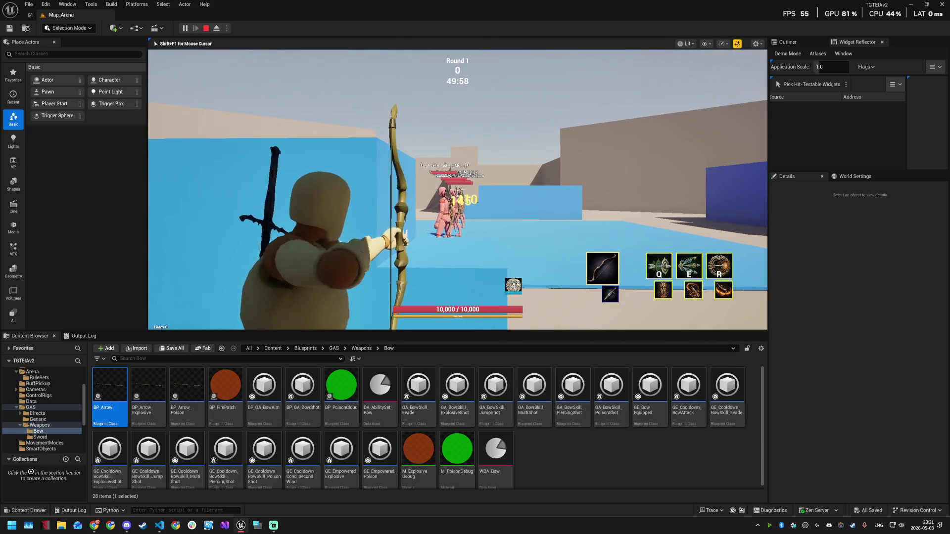
key(w)
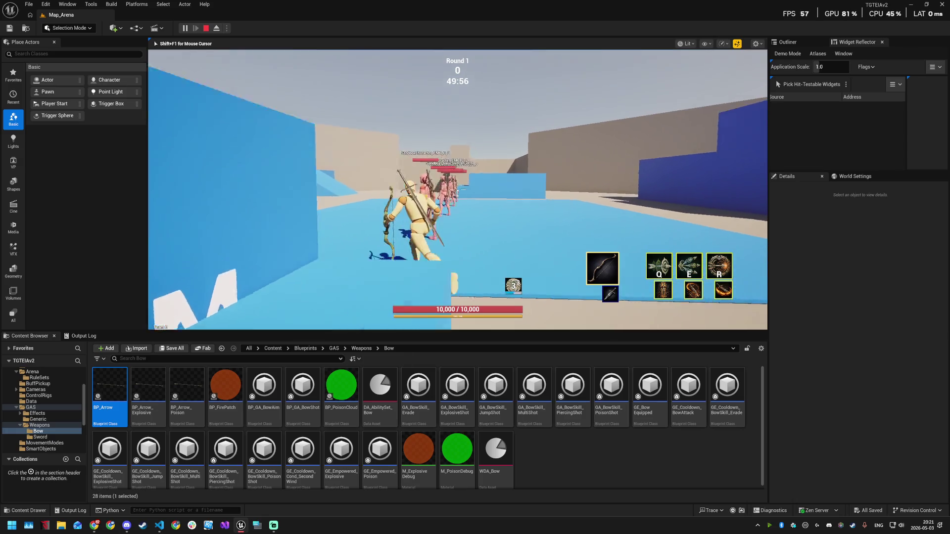
key(w)
click(458, 193)
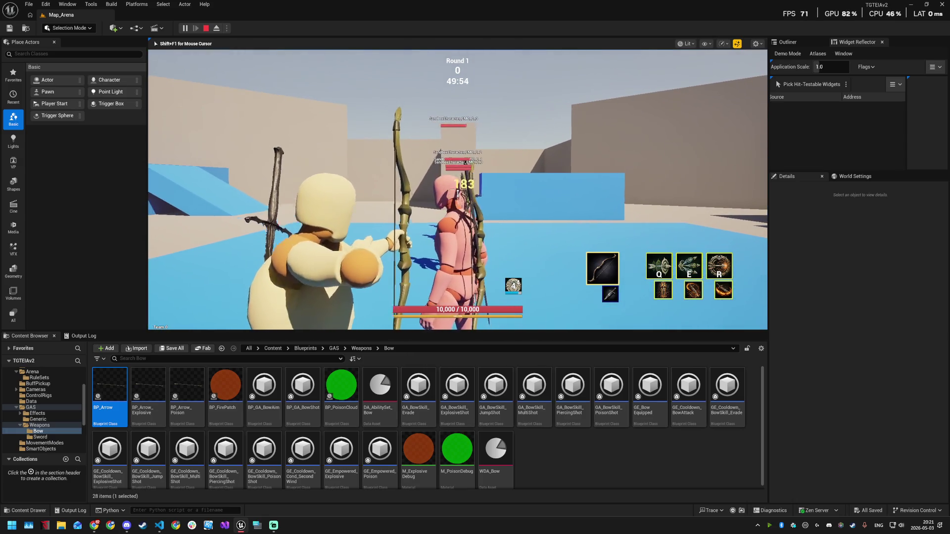
key(d)
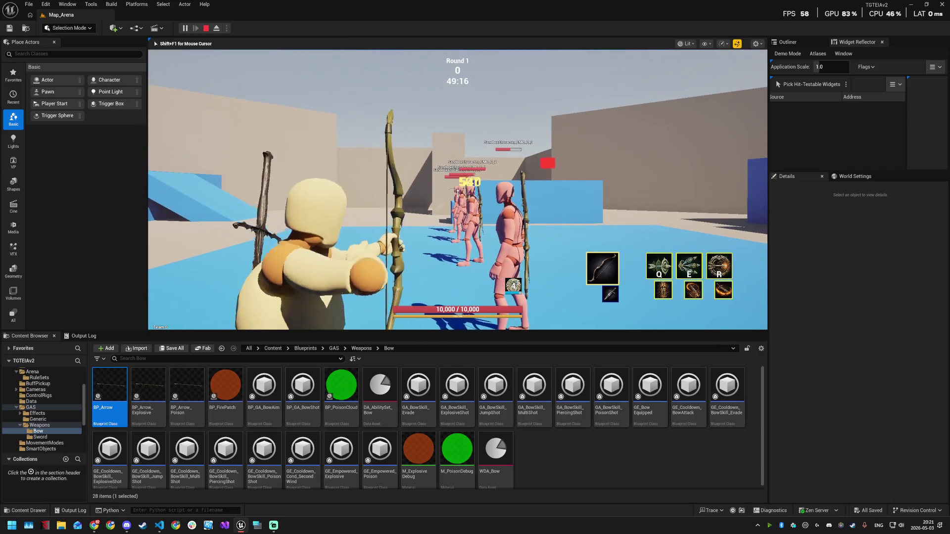
- Cast the first bow skill with Q, then fire more arrows at the enemy line
key(q)
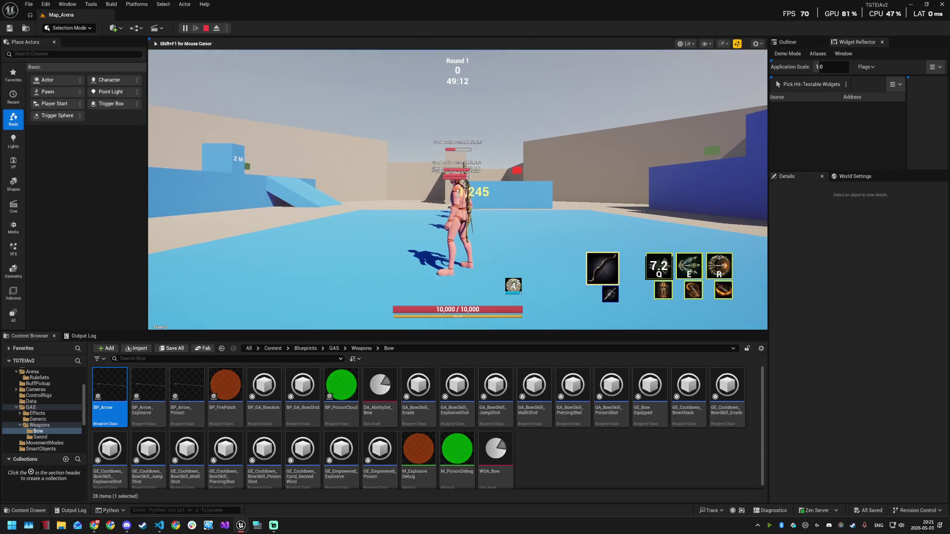
key(w)
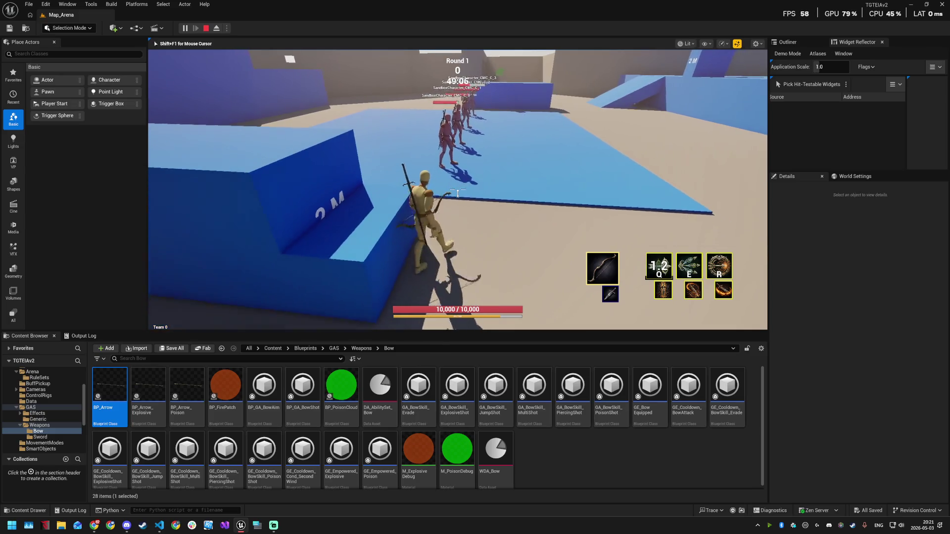
click(457, 193)
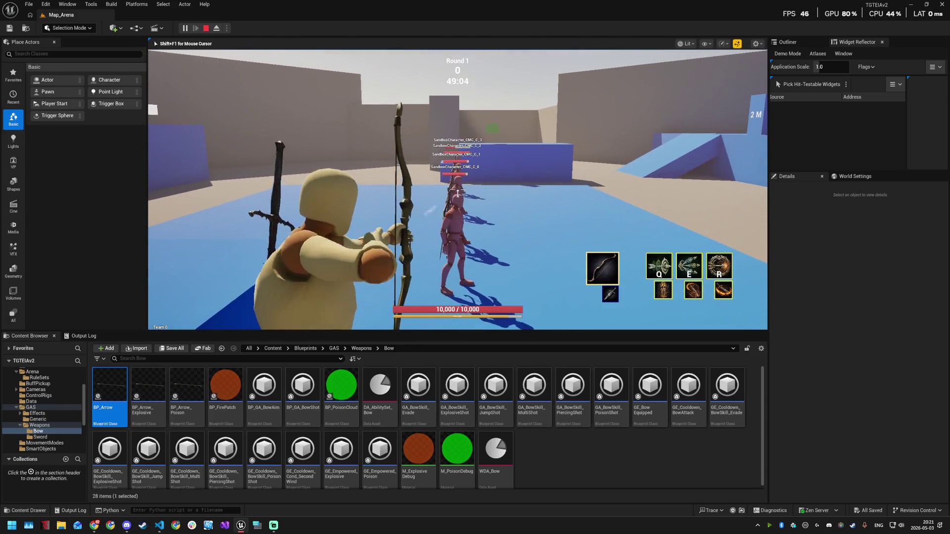
click(457, 192)
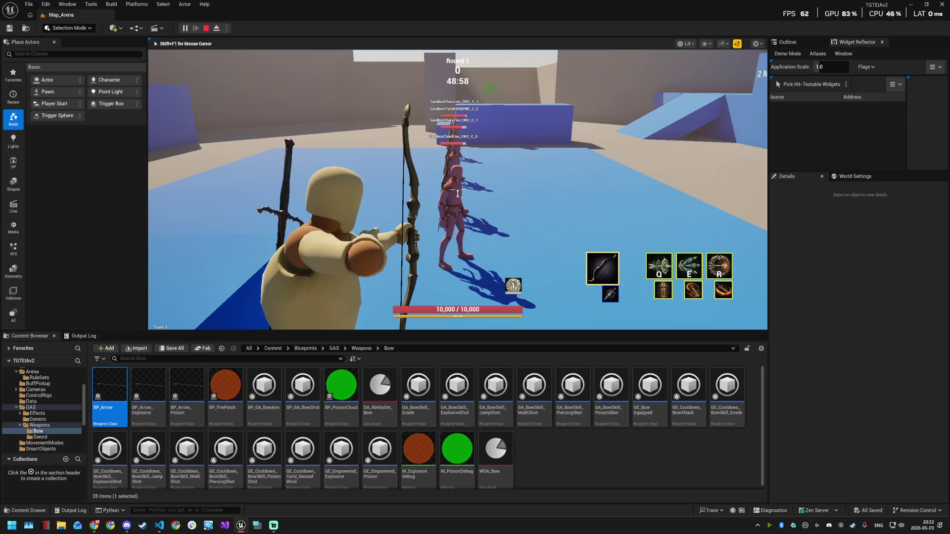
key(super)
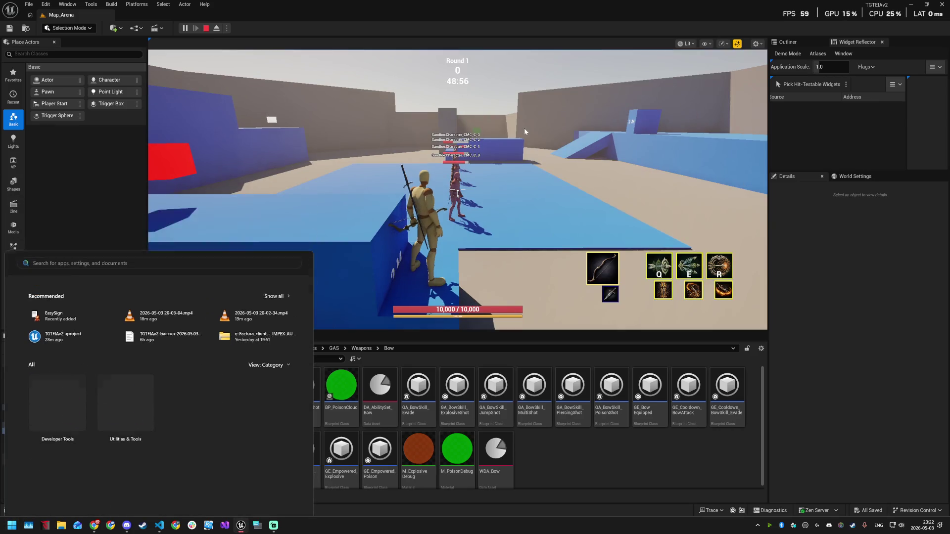
key(super)
- Aim over the shoulder and repeatedly shoot the target dummies, finishing with a heavy shot
right_click(458, 193)
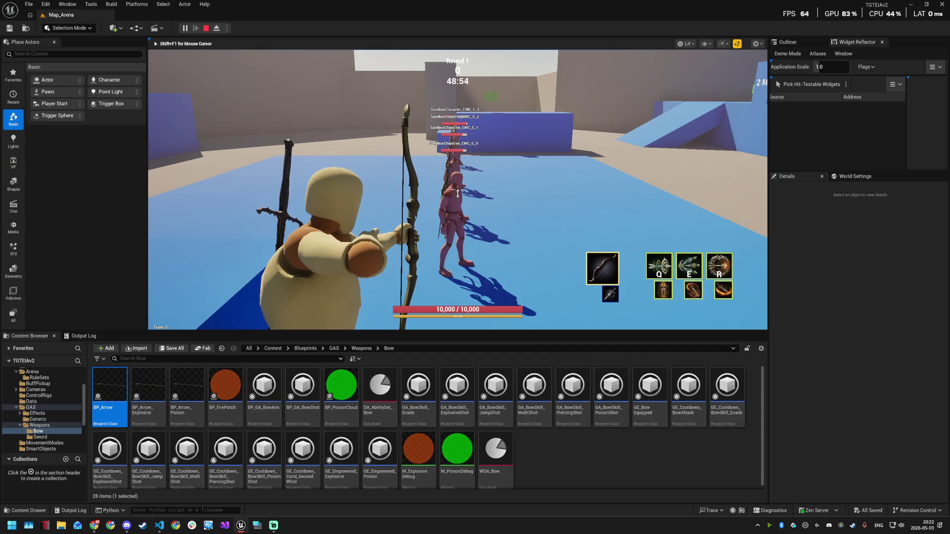
click(458, 193)
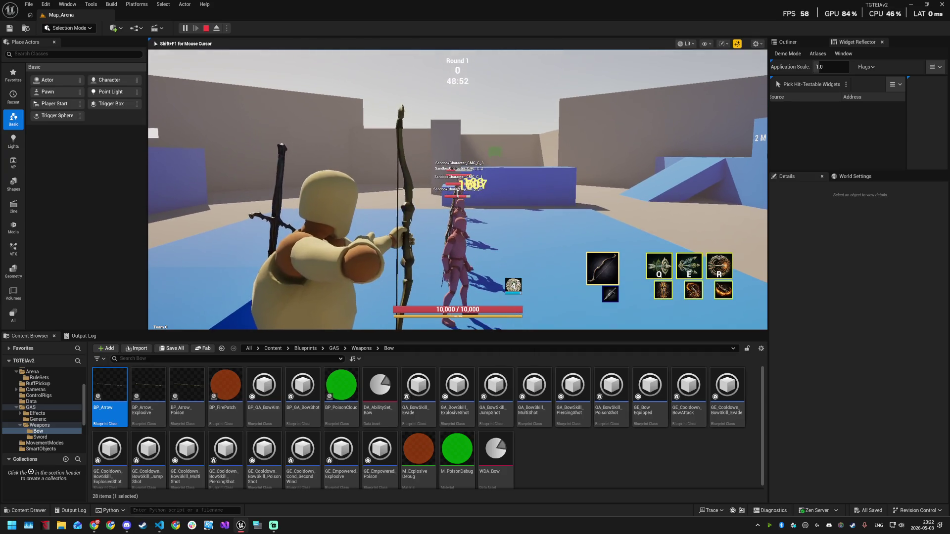
click(458, 193)
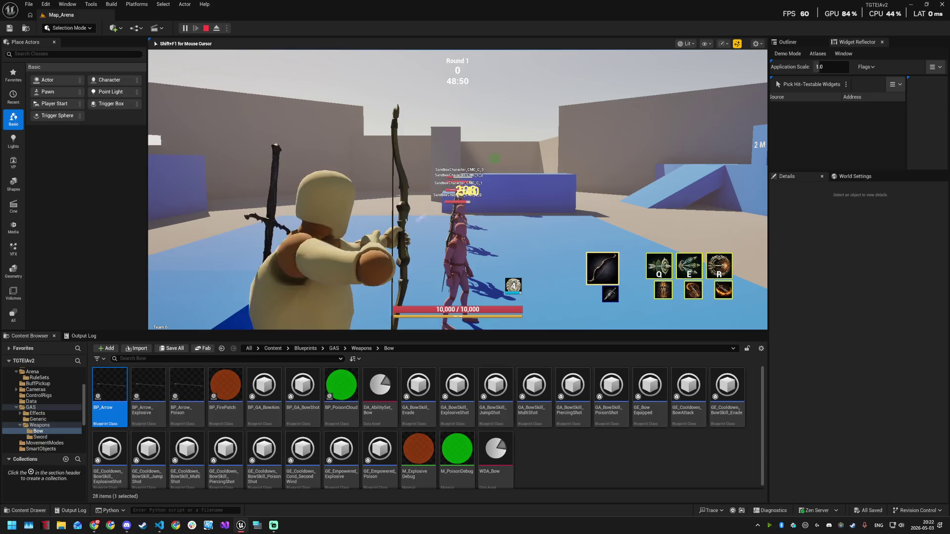
click(457, 193)
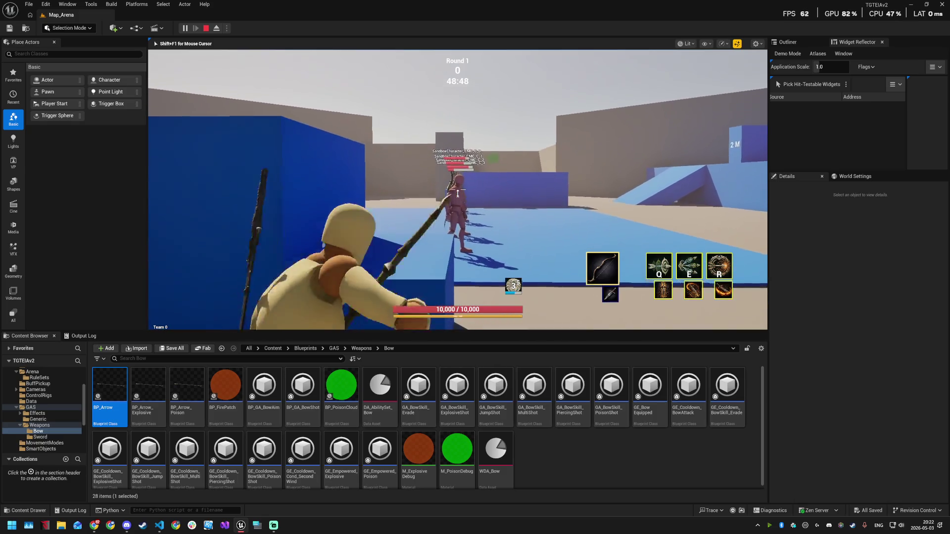
click(457, 193)
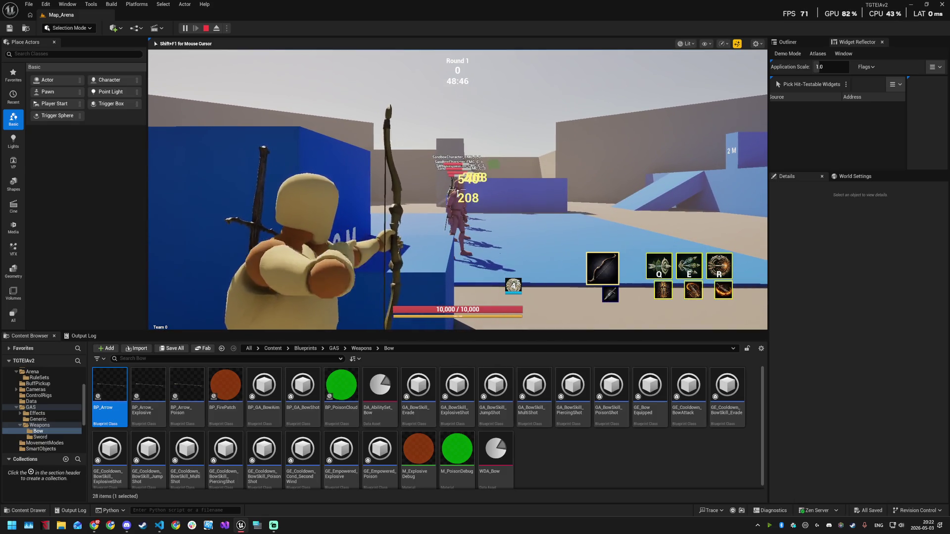
click(458, 193)
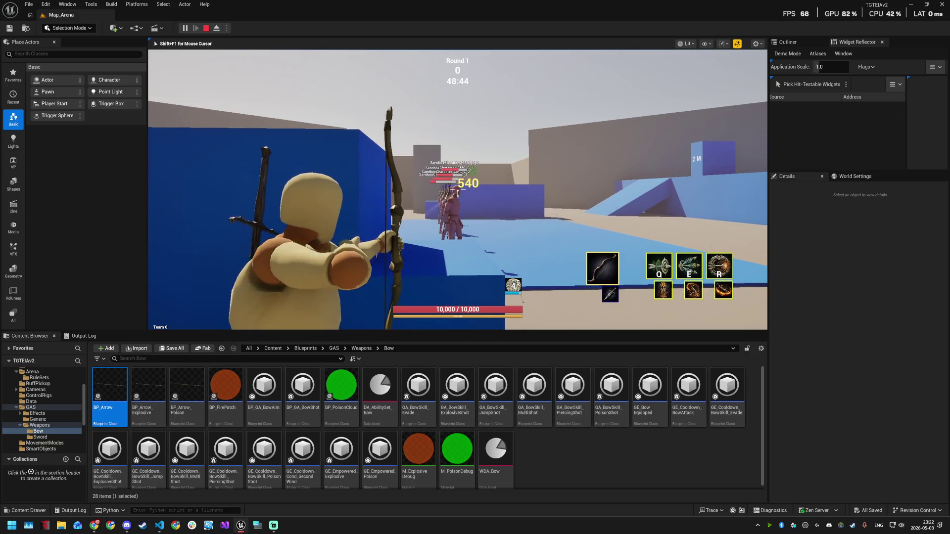
click(458, 193)
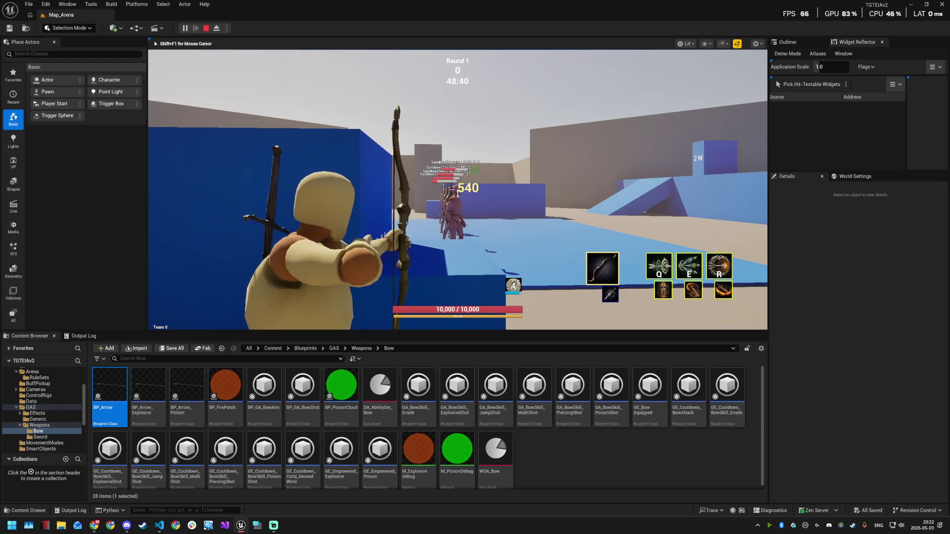
click(457, 193)
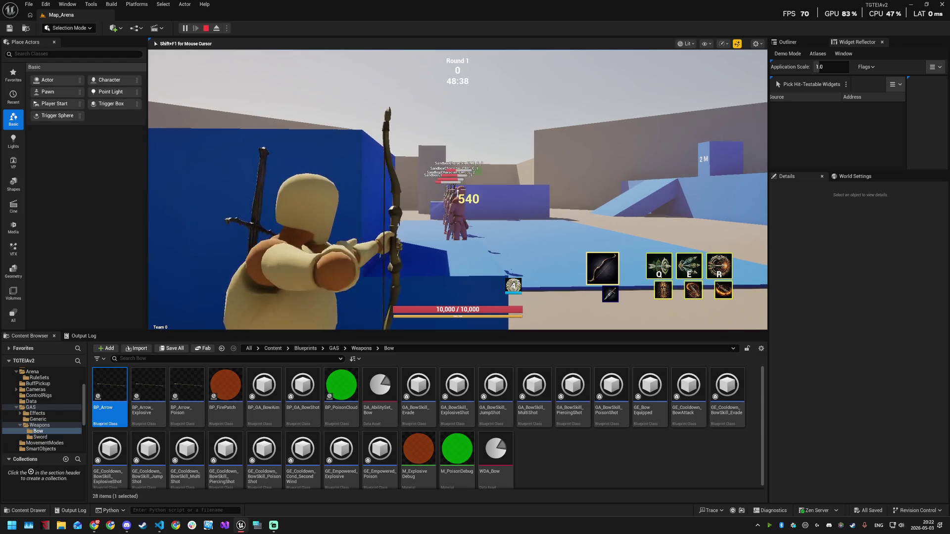
click(457, 192)
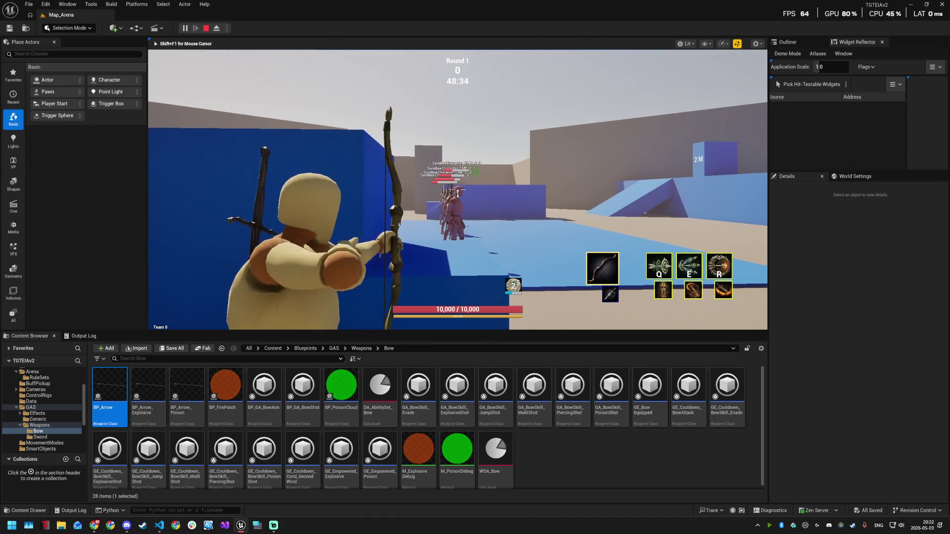
click(458, 193)
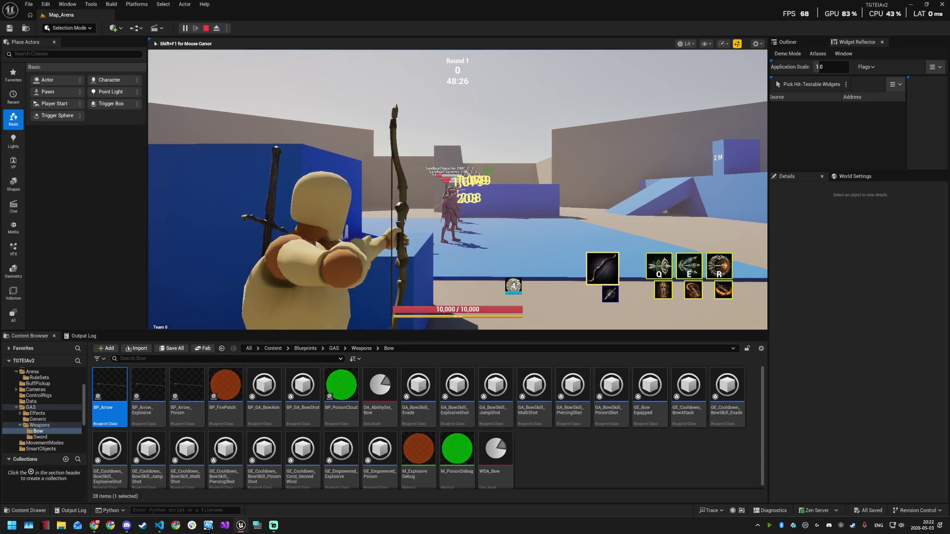
click(457, 193)
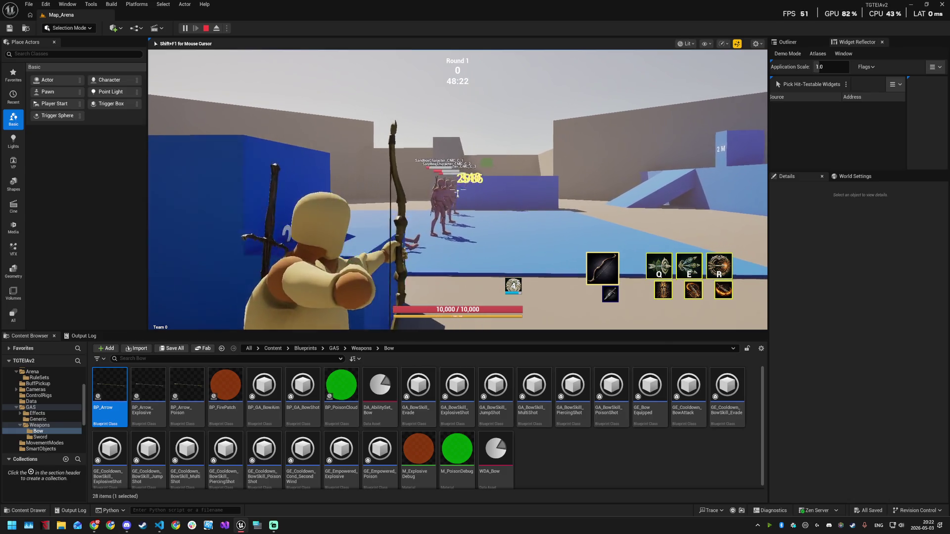
- Run forward aiming at the enemies, walk past the downed one, and end the play session
key(w)
right_click(457, 193)
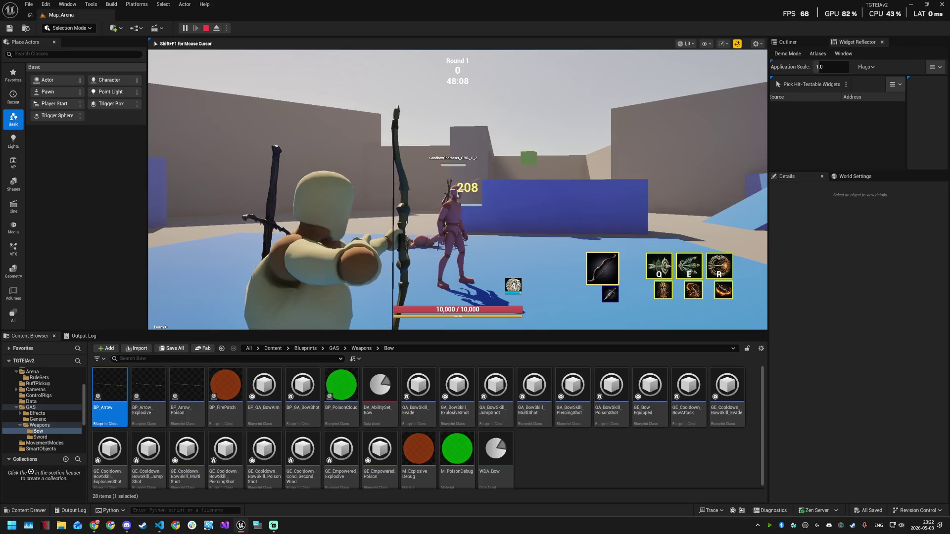
key(w)
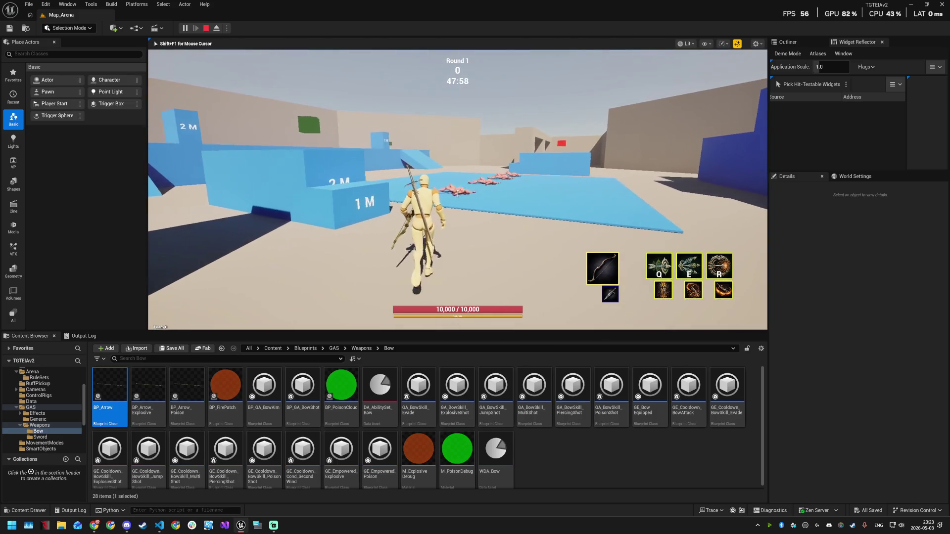
key(Escape)
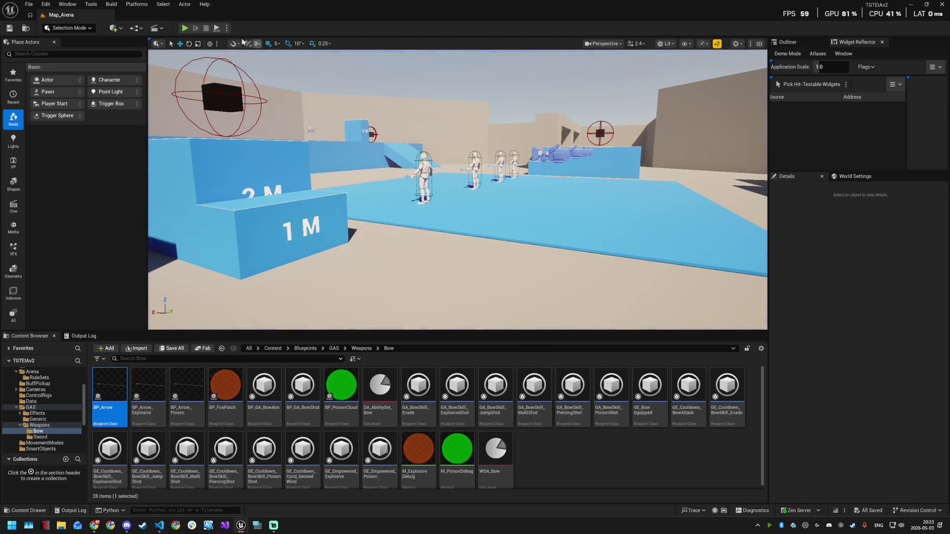
- Start a new arena play session and cast the first bow skill at the dummies
click(186, 27)
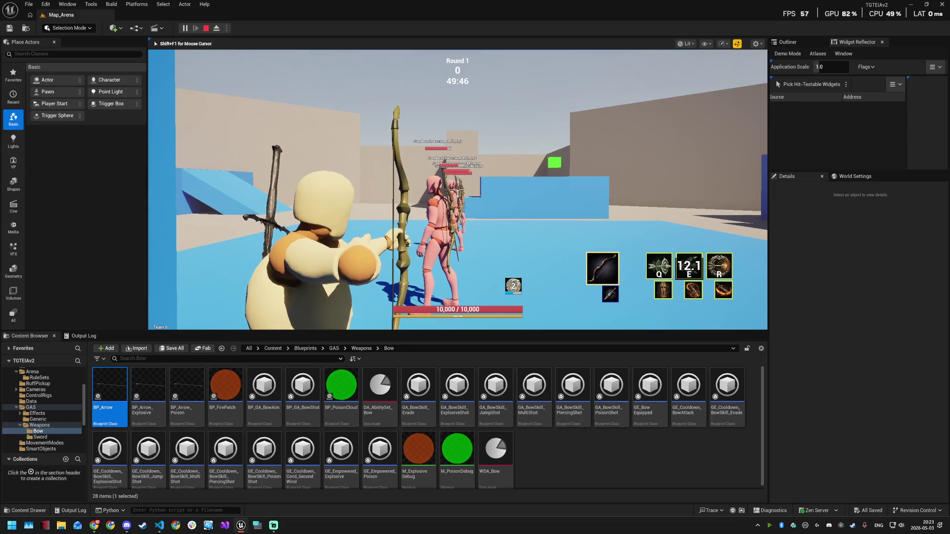
key(q)
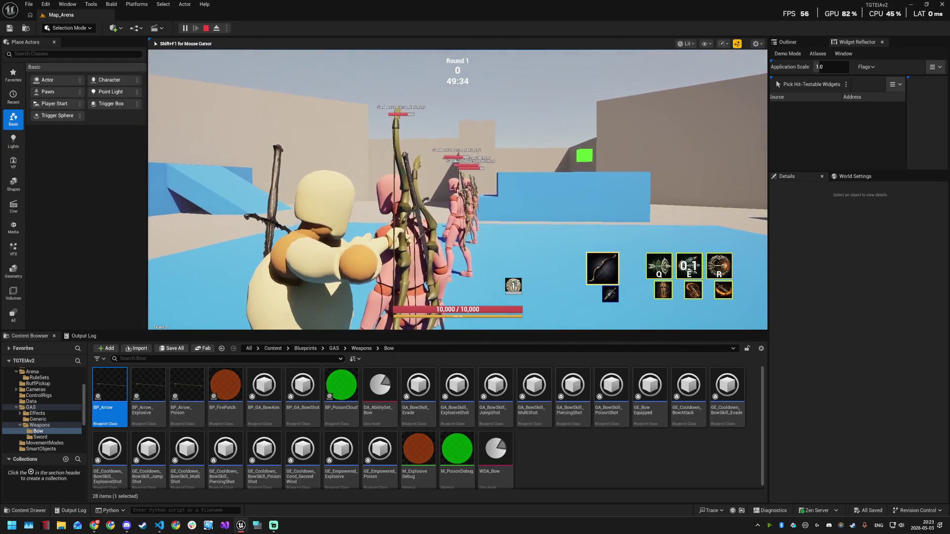
- Cast the first bow skill again to knock down the dummies, then switch windows
key(q)
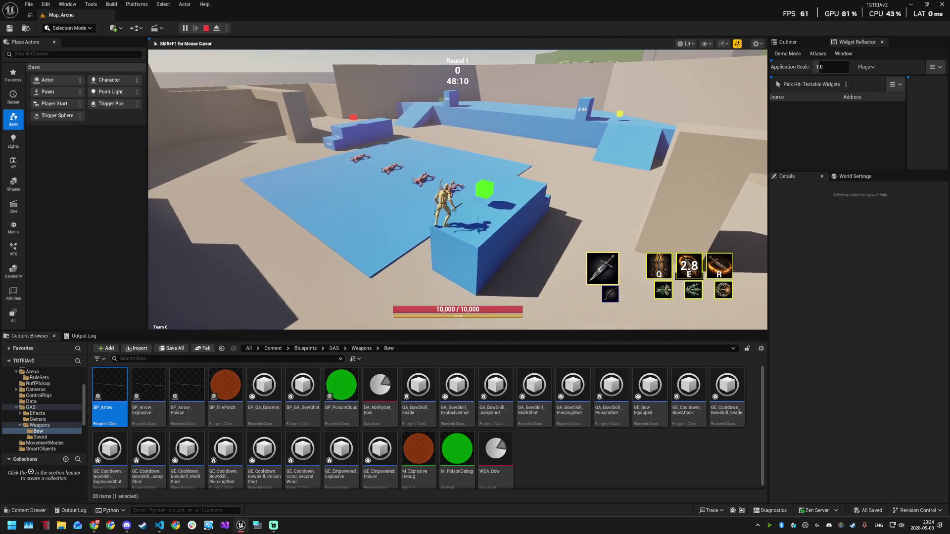
key(alt+Tab)
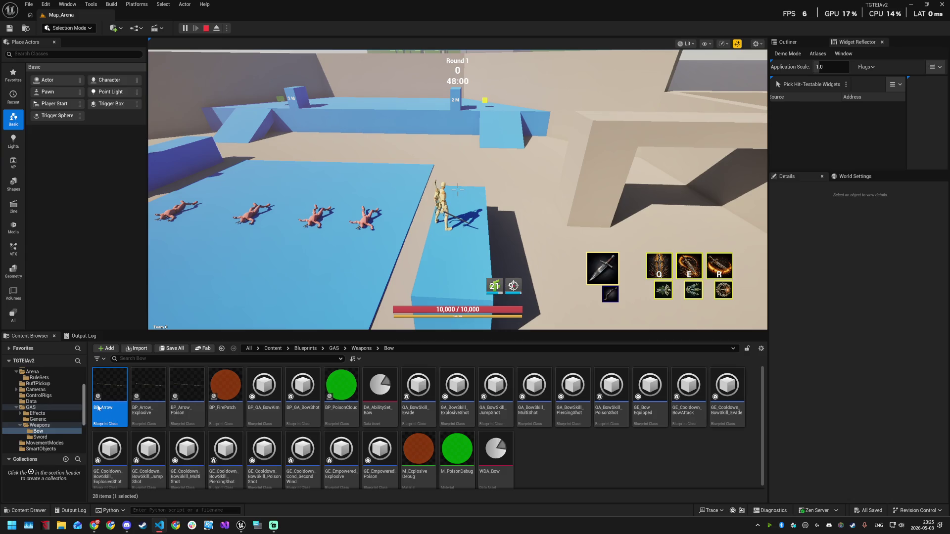
- In BP_Arrow, filter for 'pie', set Max Pierces Remaining to 0, save, compile and close
double_click(105, 387)
click(225, 211)
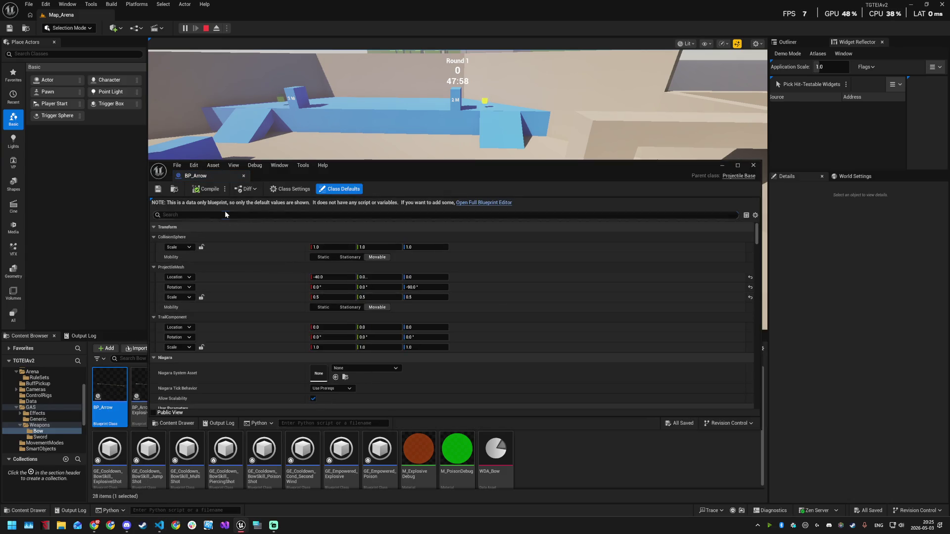
text(pie)
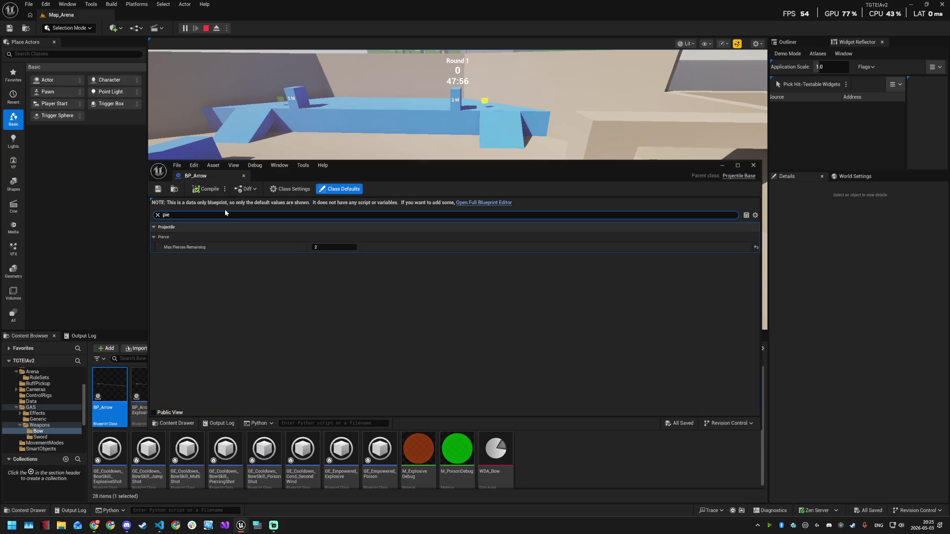
click(334, 246)
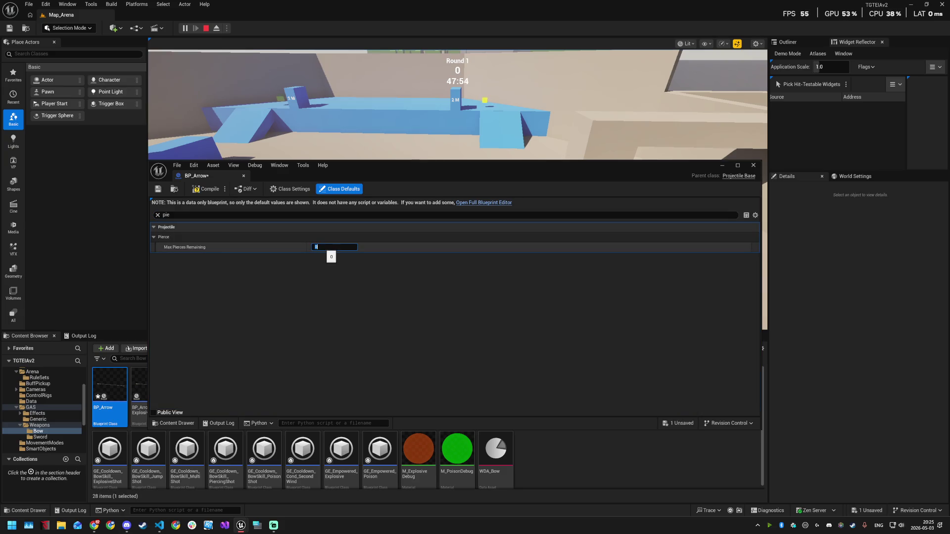
key(ctrl+s)
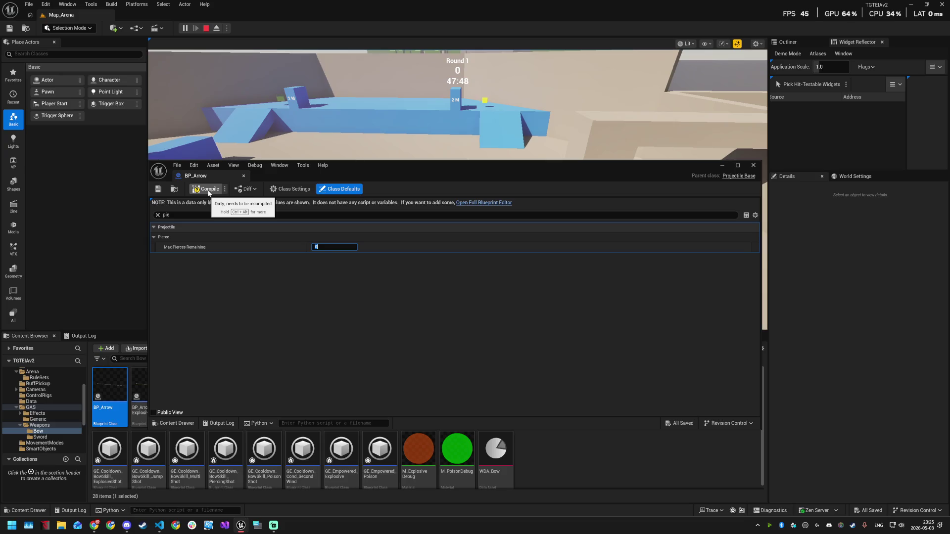
click(208, 193)
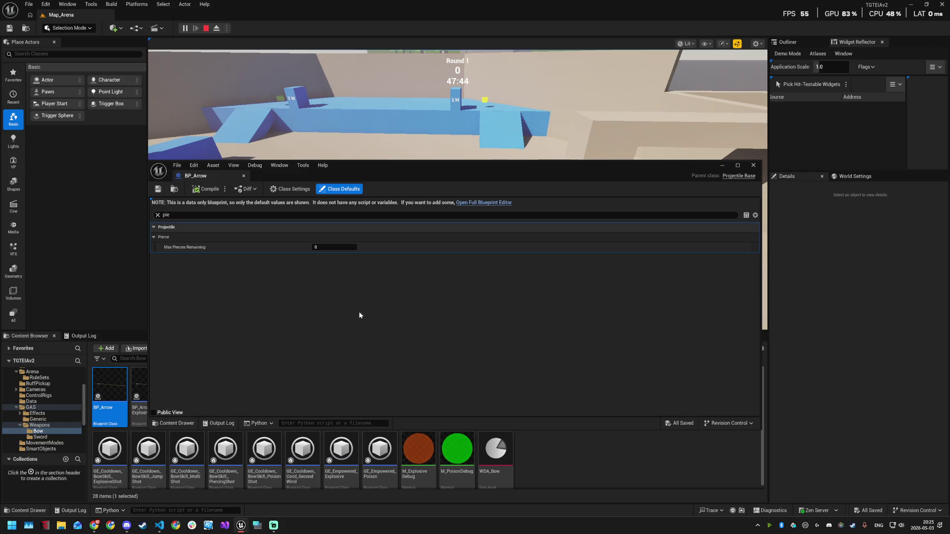
click(752, 166)
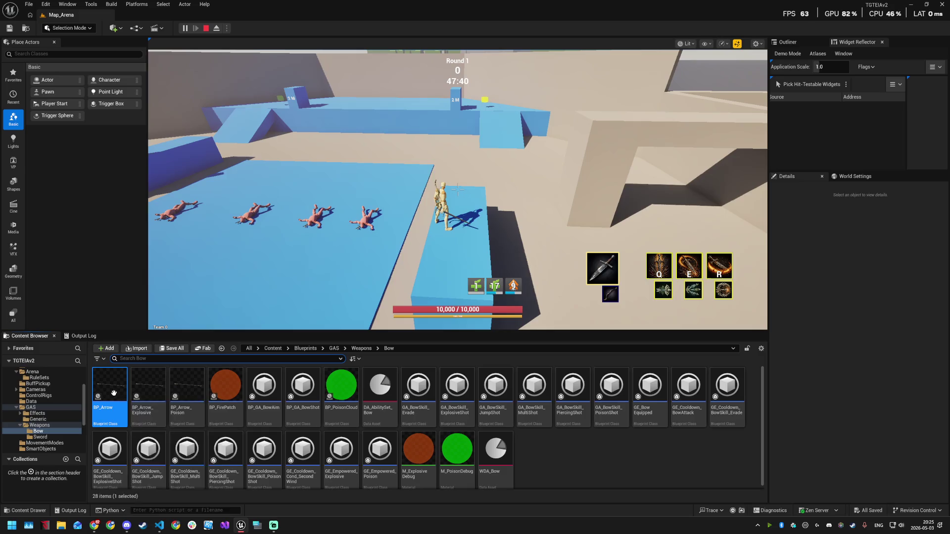
- Check BP_Arrow_Explosive's class settings, briefly reopen BP_Arrow, then close both and deselect
double_click(148, 391)
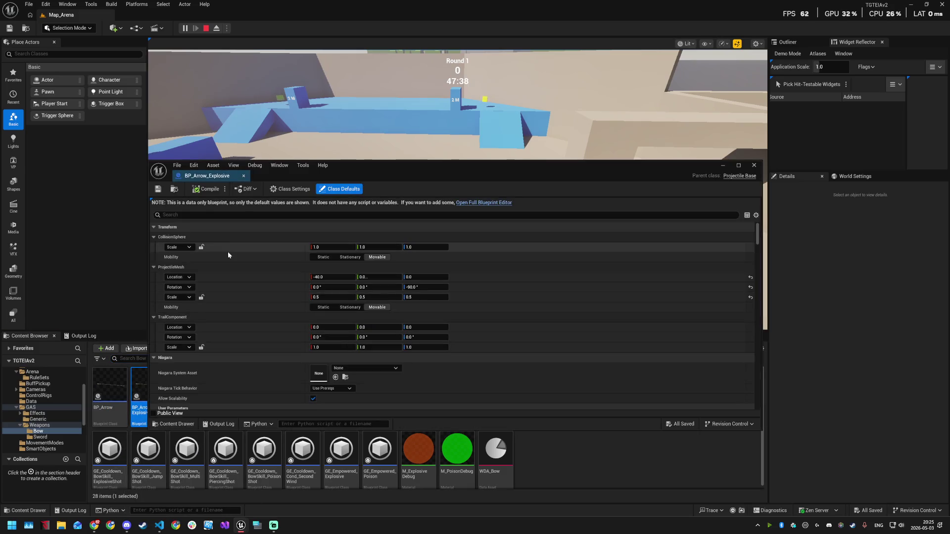
click(286, 190)
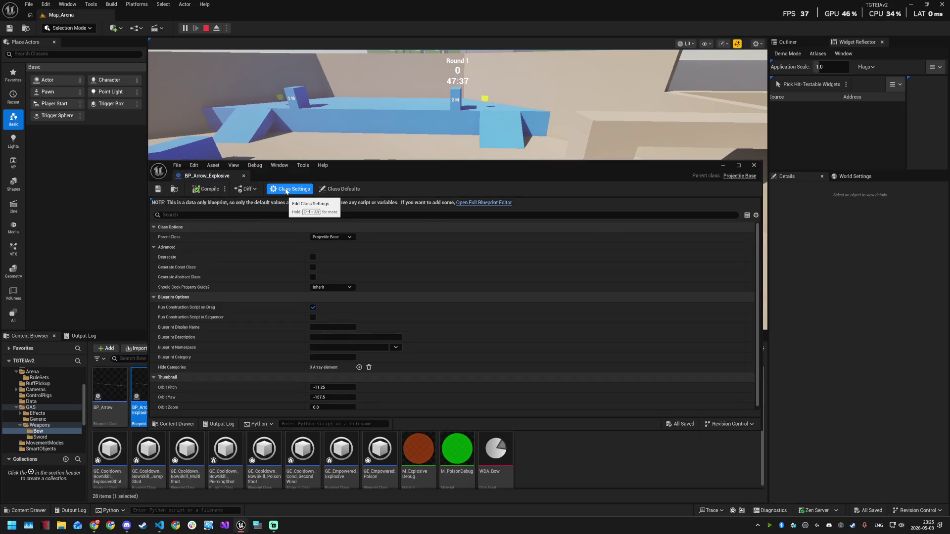
click(752, 165)
double_click(109, 396)
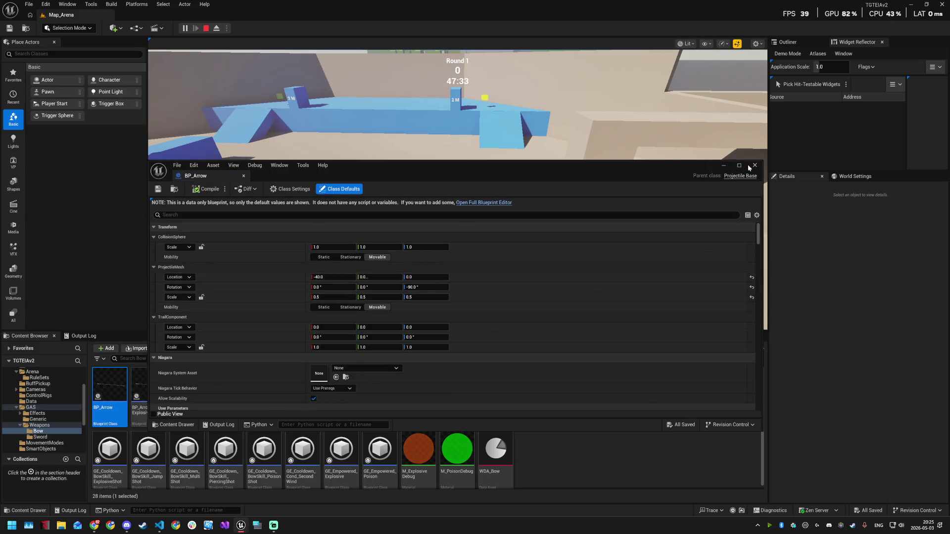
click(753, 165)
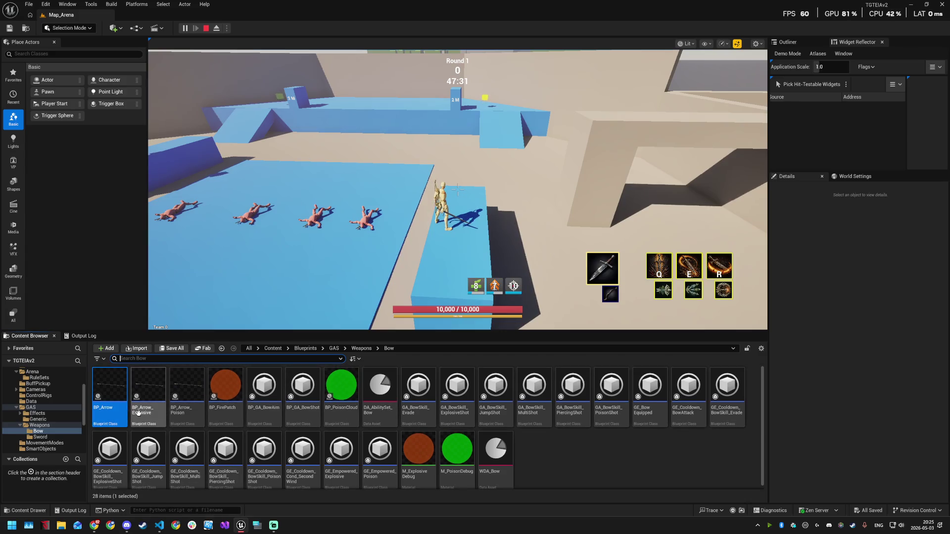
click(541, 455)
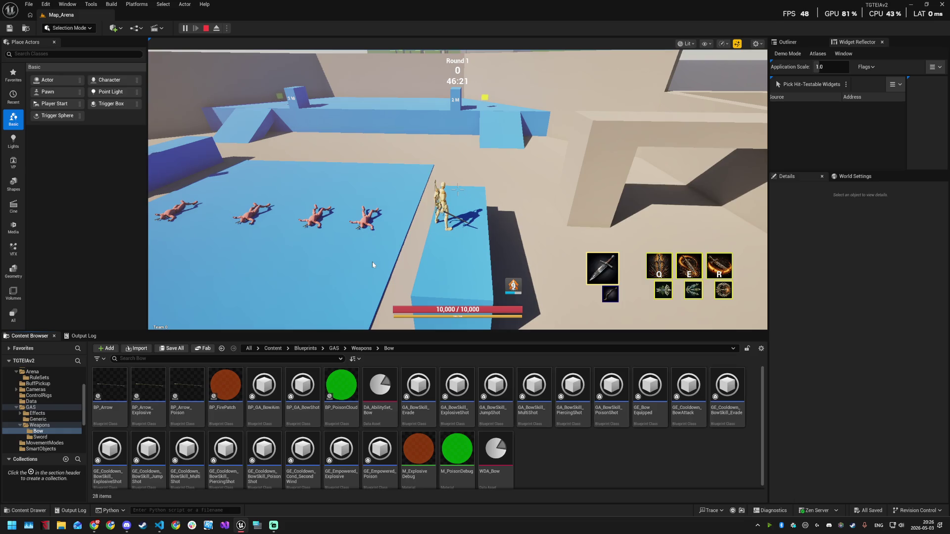
- Return to the game, move the archer over the white pickup, and open the skill tree with T
click(372, 262)
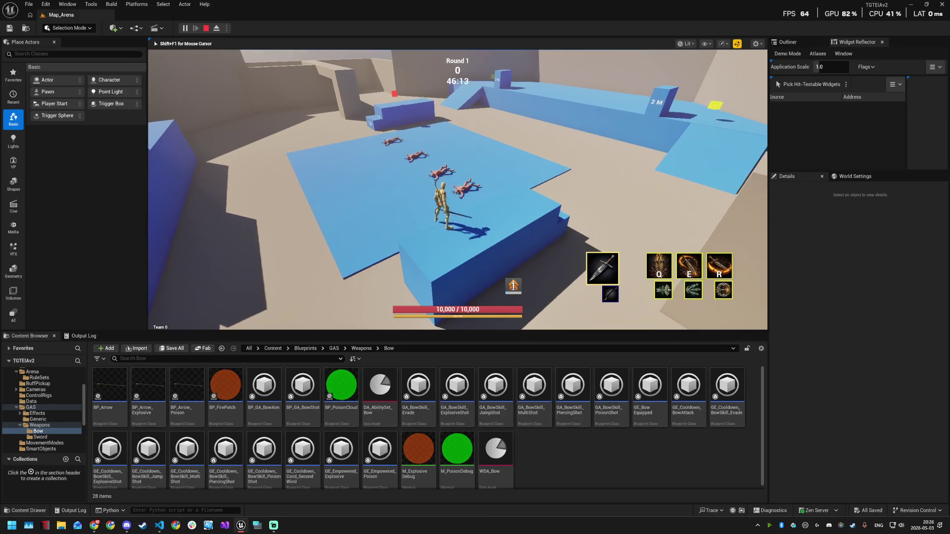
key(w)
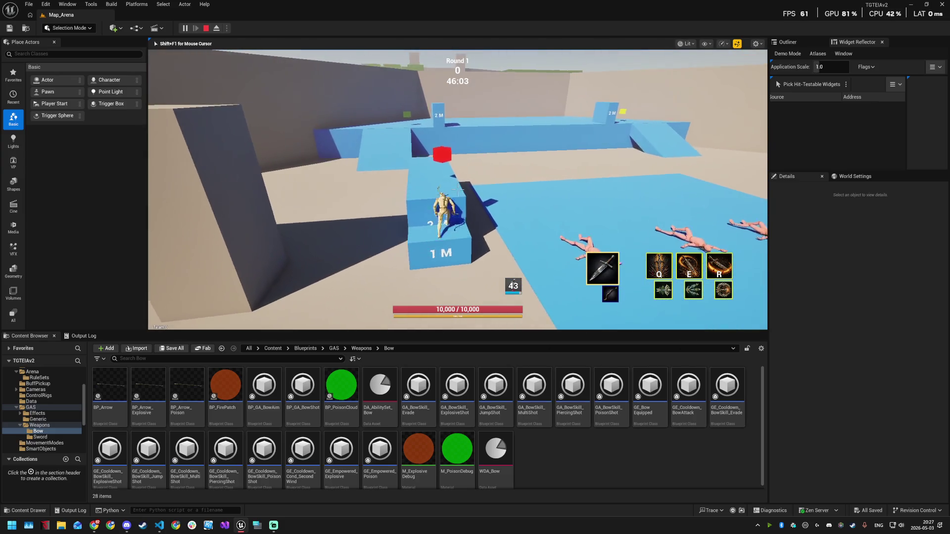
key(w)
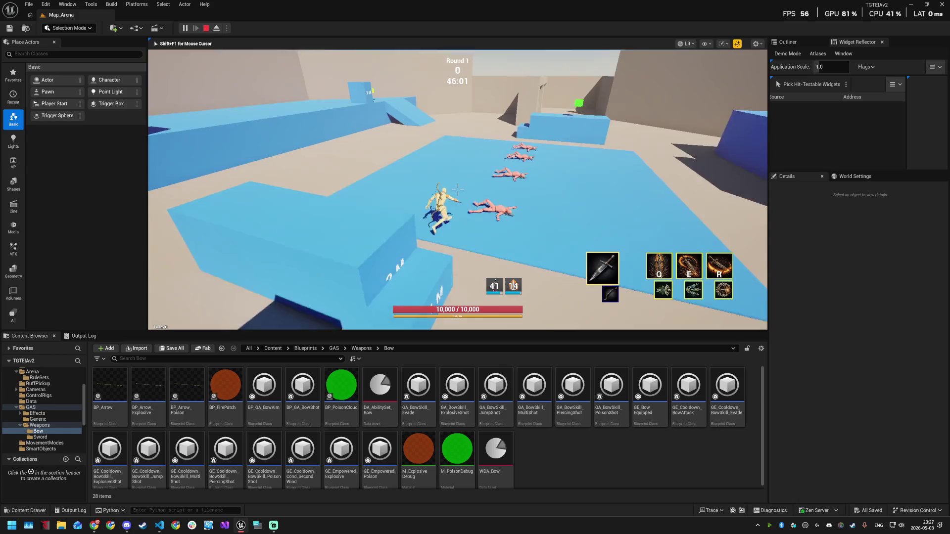
key(t)
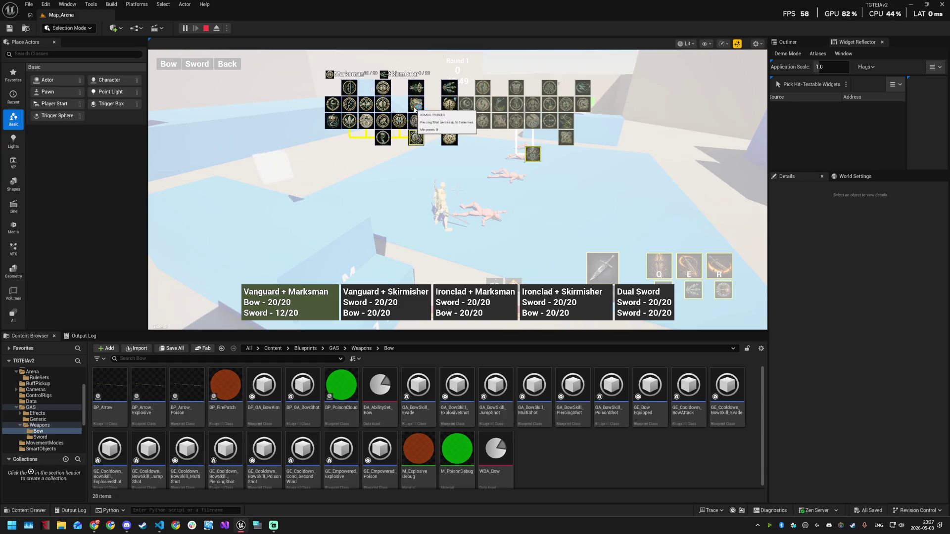
- Close the skill overlay with Tab, run across the blue floor, stop playing and orbit the arena view
key(Tab)
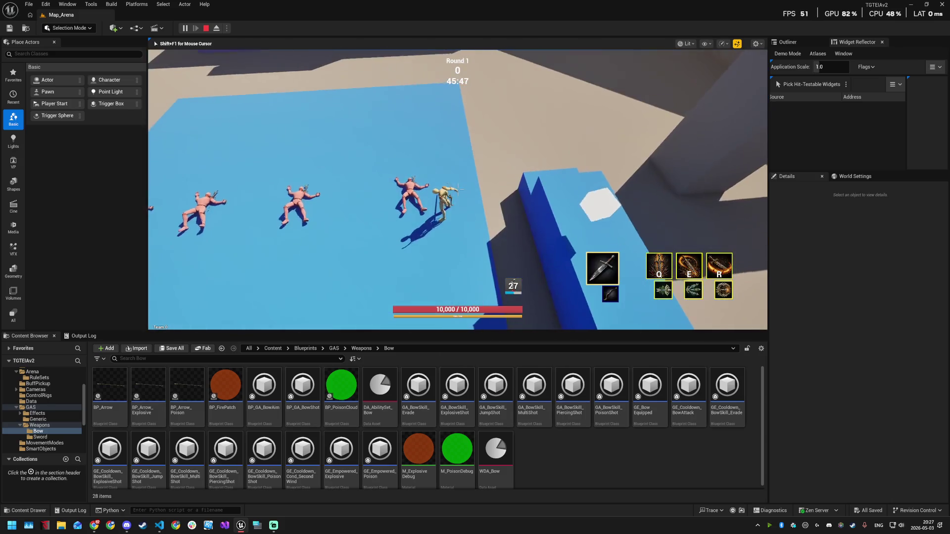
key(super)
key(super)
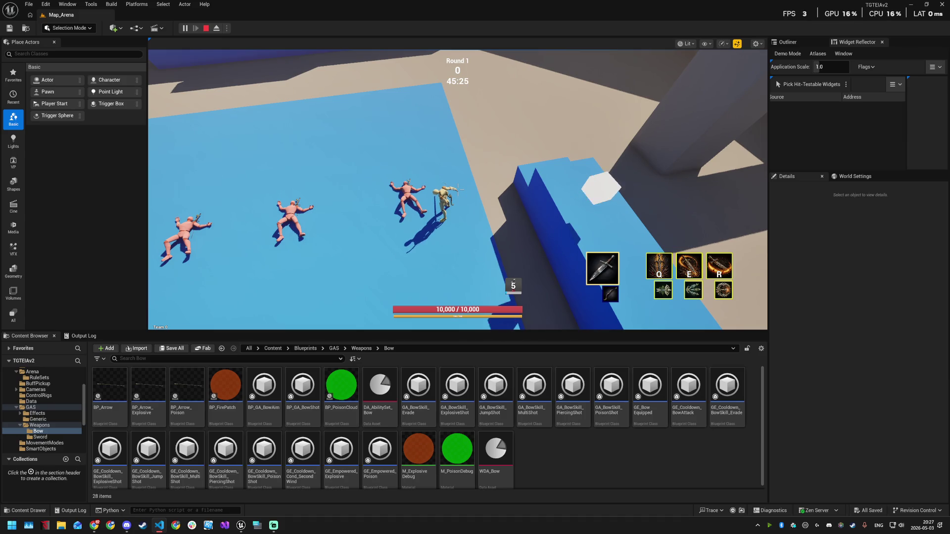
click(458, 198)
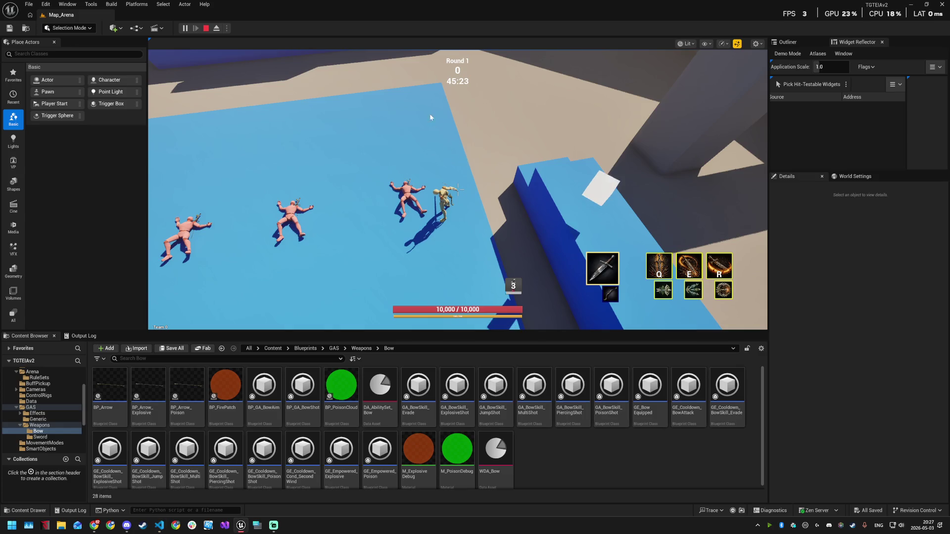
key(w)
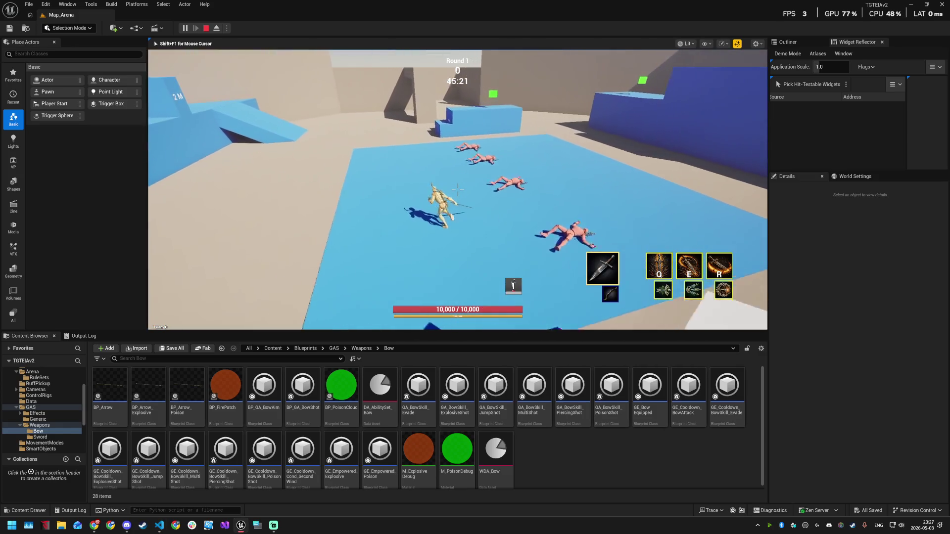
key(w)
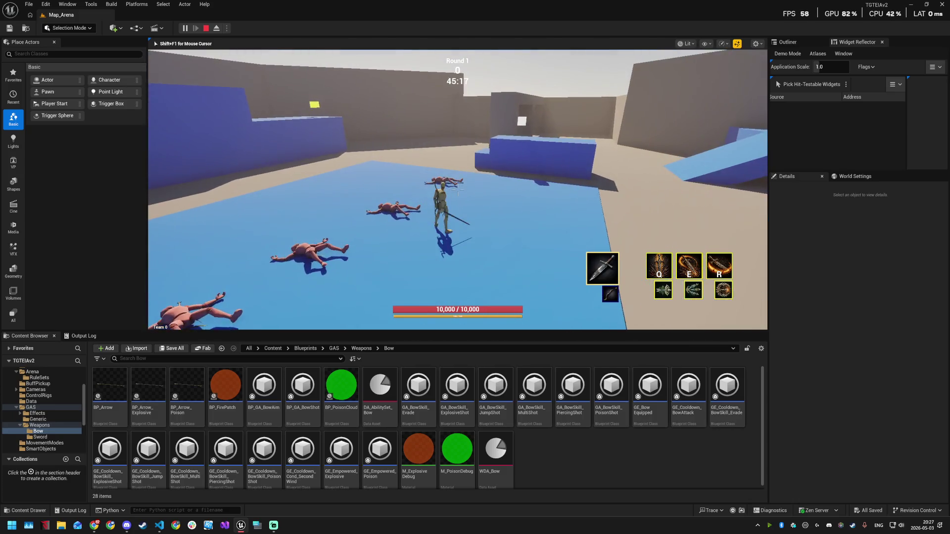
key(Escape)
mouse_move(417, 196)
mouse_down()
mouse_move(440, 204)
mouse_move(422, 199)
mouse_up()
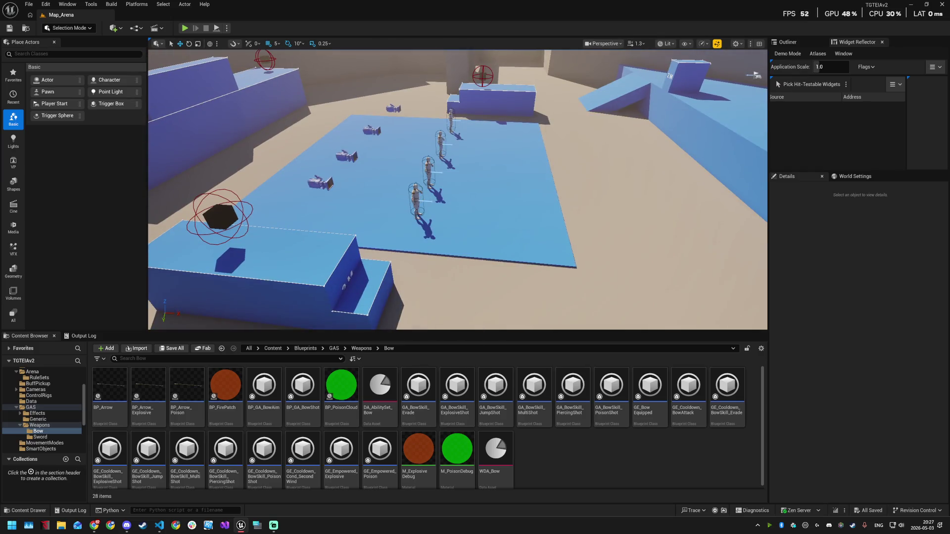
- Select four arena characters, orbit up to a higher view, and start a Play session
click(428, 166)
ctrl+click(440, 141)
ctrl+click(451, 119)
ctrl+click(451, 119)
mouse_move(452, 118)
mouse_down()
mouse_move(502, 81)
mouse_move(420, 68)
mouse_move(596, 84)
mouse_up()
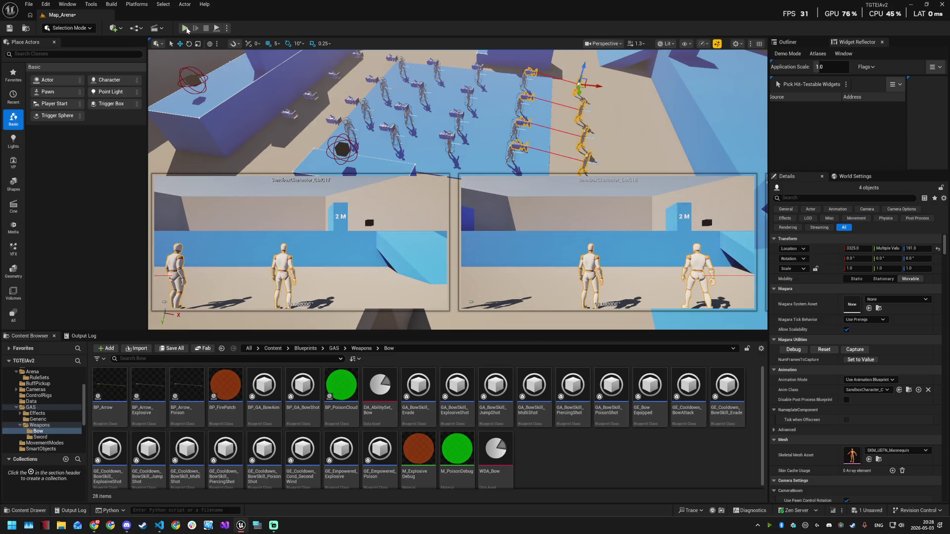
click(185, 28)
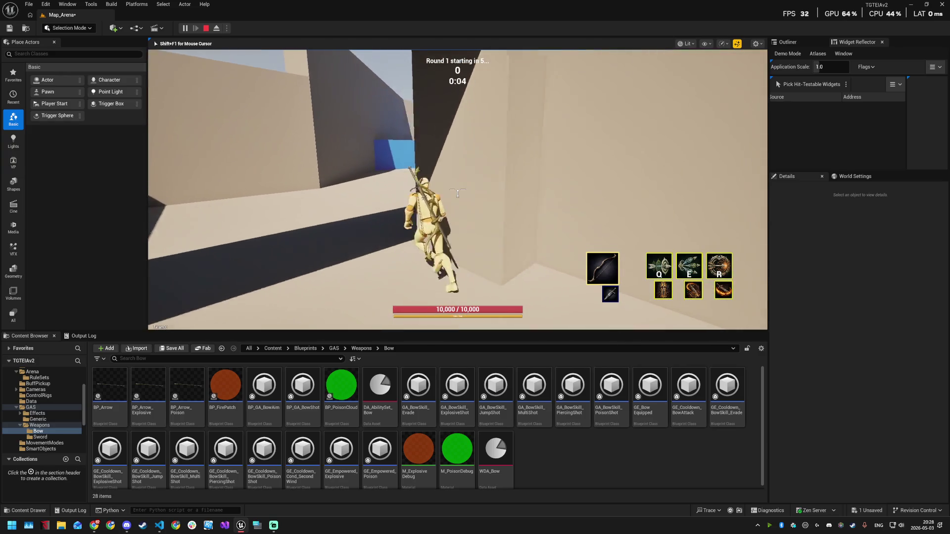
- Run the archer past the wall toward the dummy crowd, firing the Q ability and evading sideways
key(w)
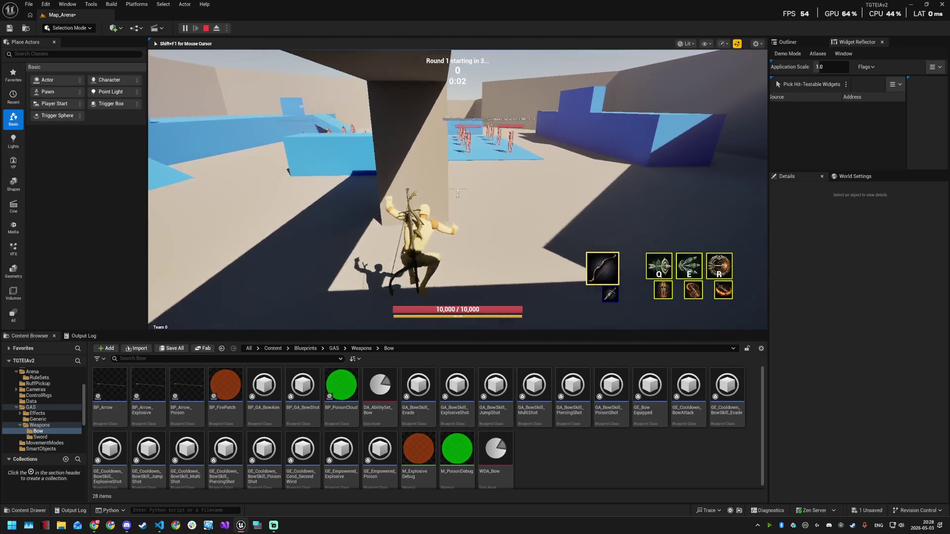
key(w)
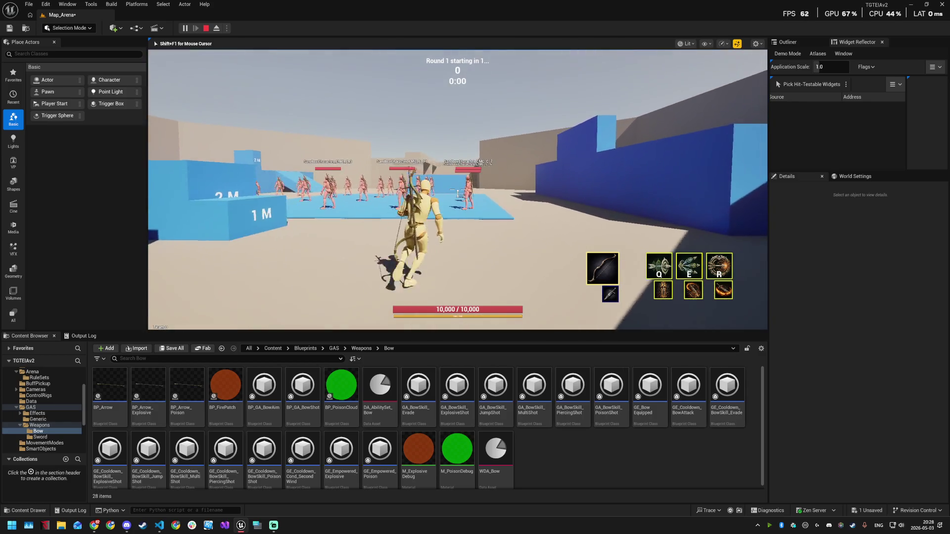
key(q)
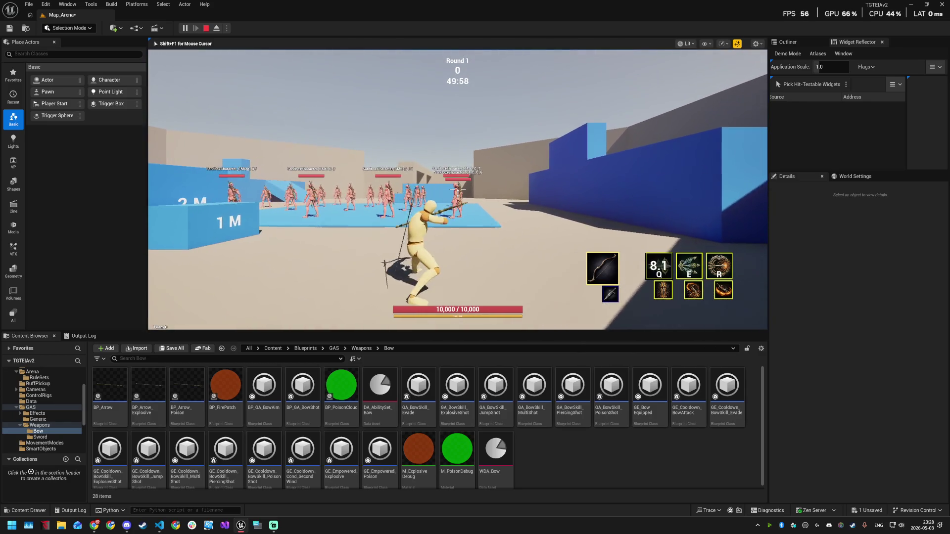
key(shift)
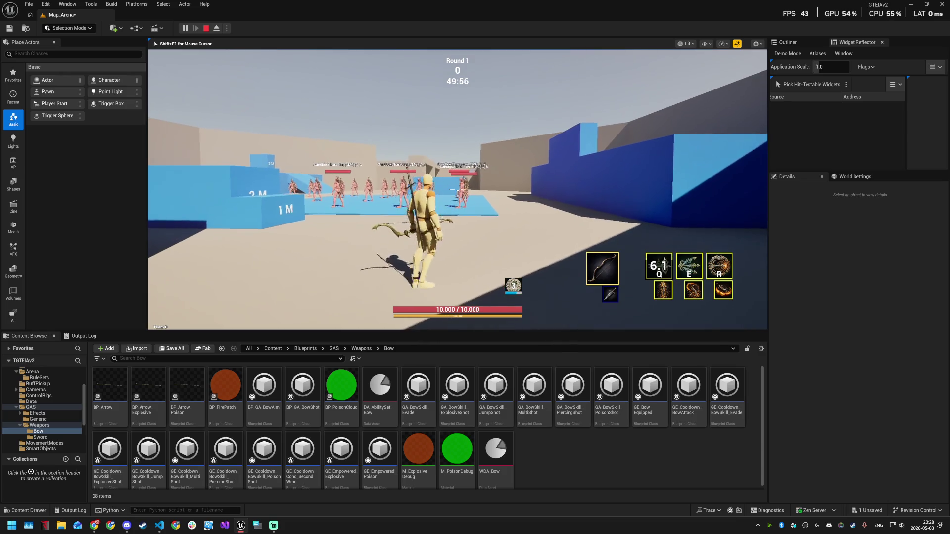
key(w)
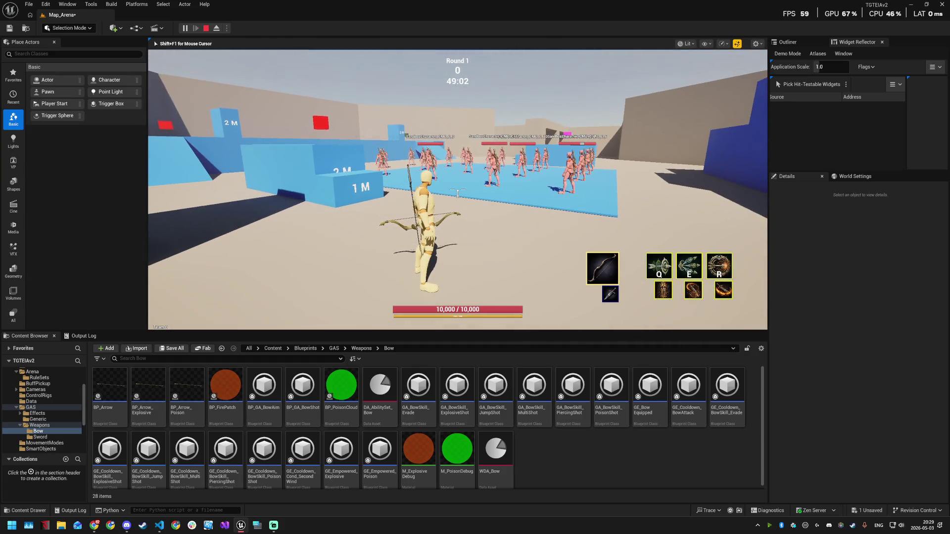
key(super)
key(super)
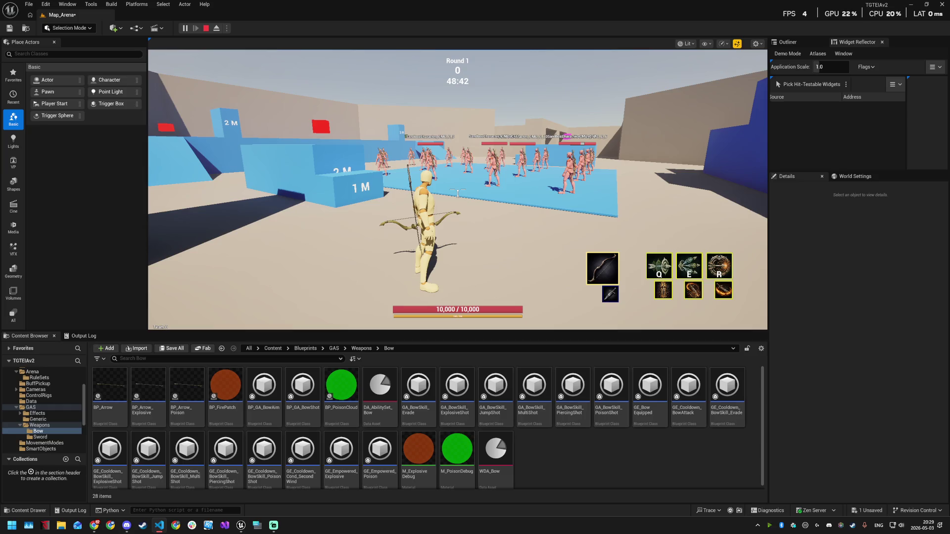
click(457, 193)
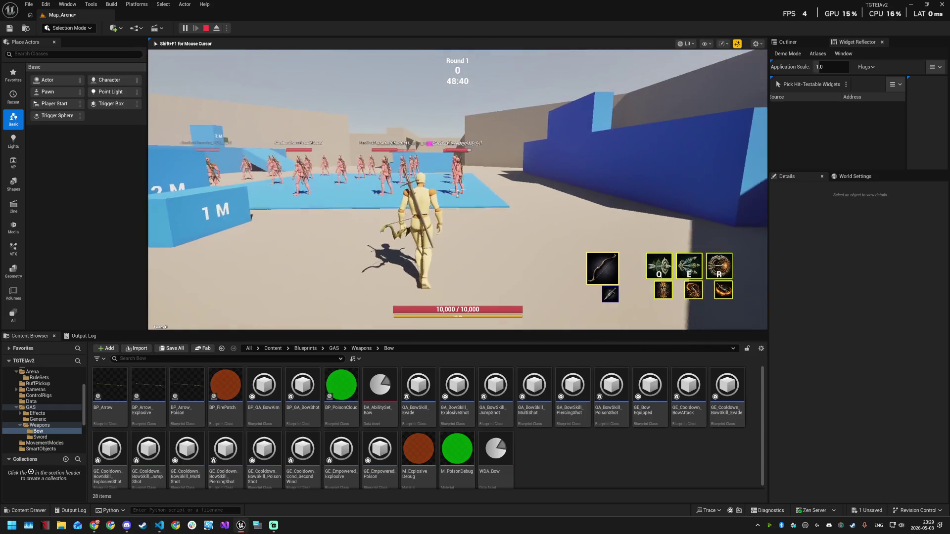
- Advance on the enemies, shooting arrows and casting the Q and E bow skills
key(w)
click(457, 193)
click(457, 193)
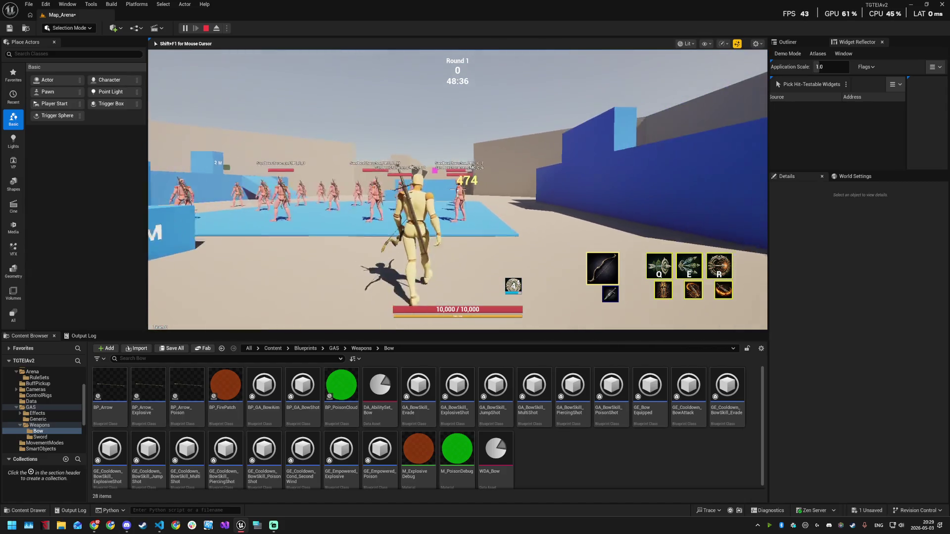
key(q)
click(458, 192)
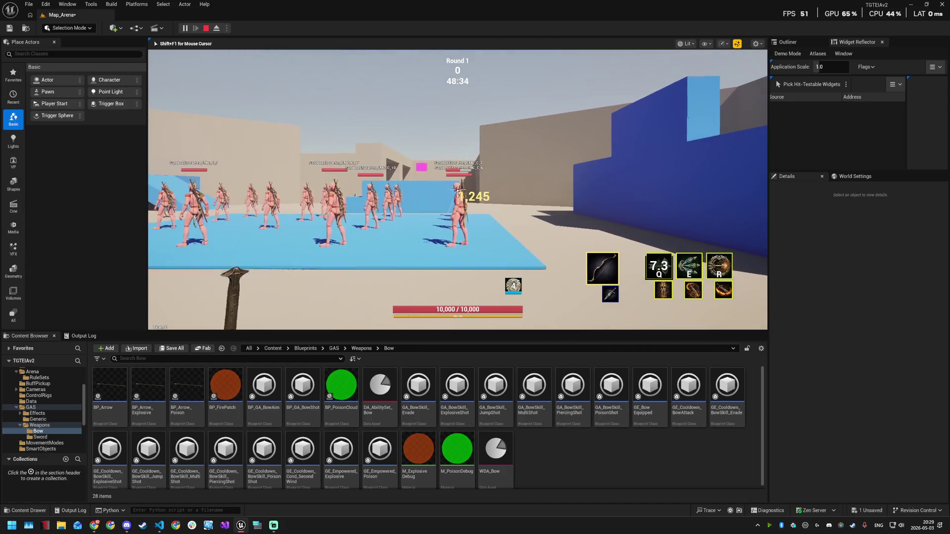
key(e)
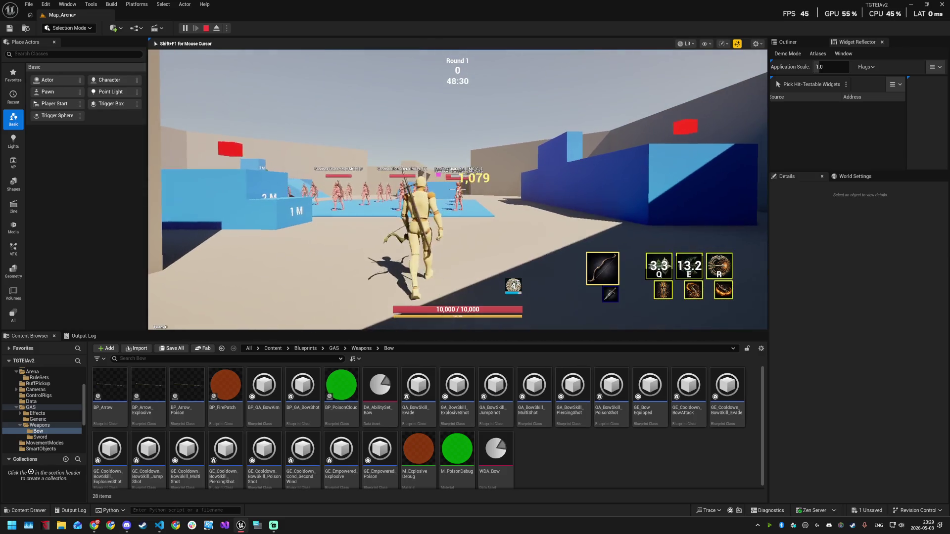
key(w)
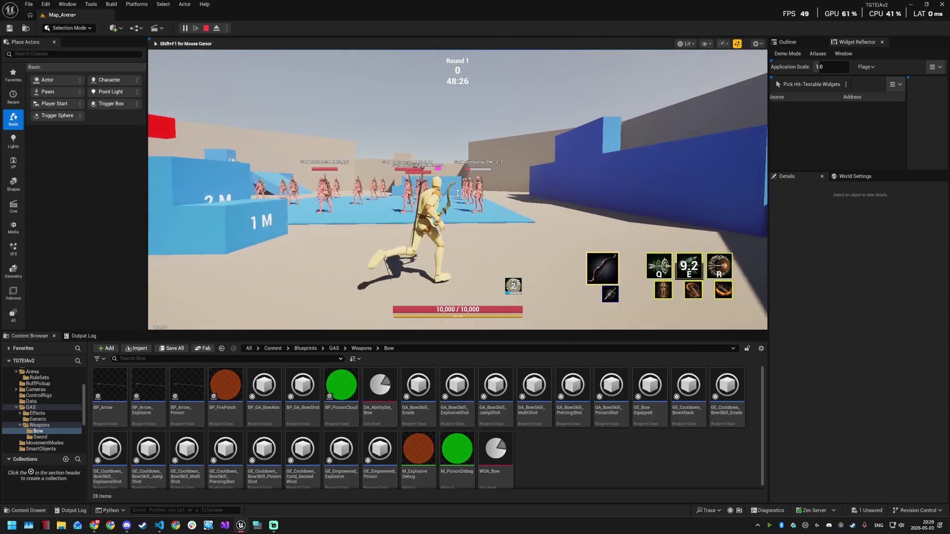
- Aim the bow and fire aimed arrows, then bring up the Alt+Tab window switcher
right_click(458, 190)
right_click(458, 190)
click(457, 191)
right_click(457, 190)
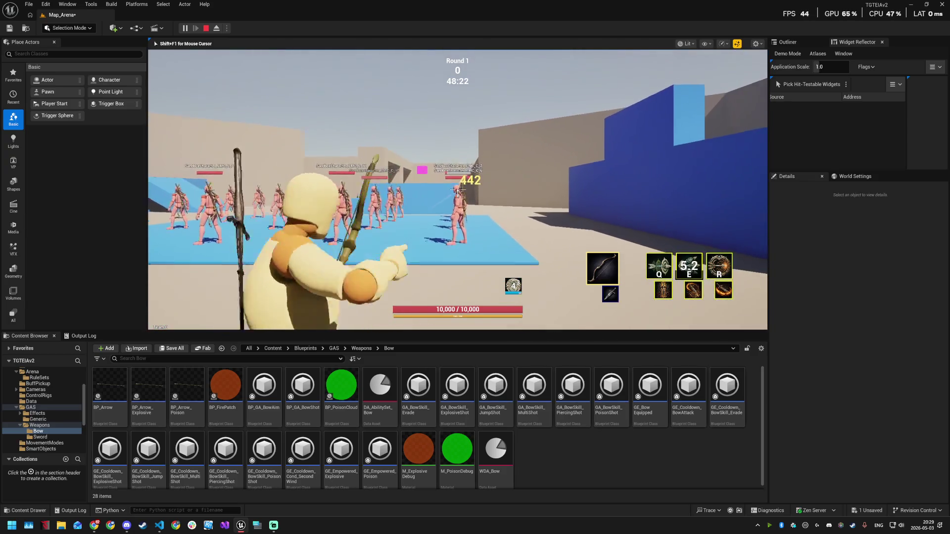
click(458, 190)
right_click(457, 191)
key(alt+Tab)
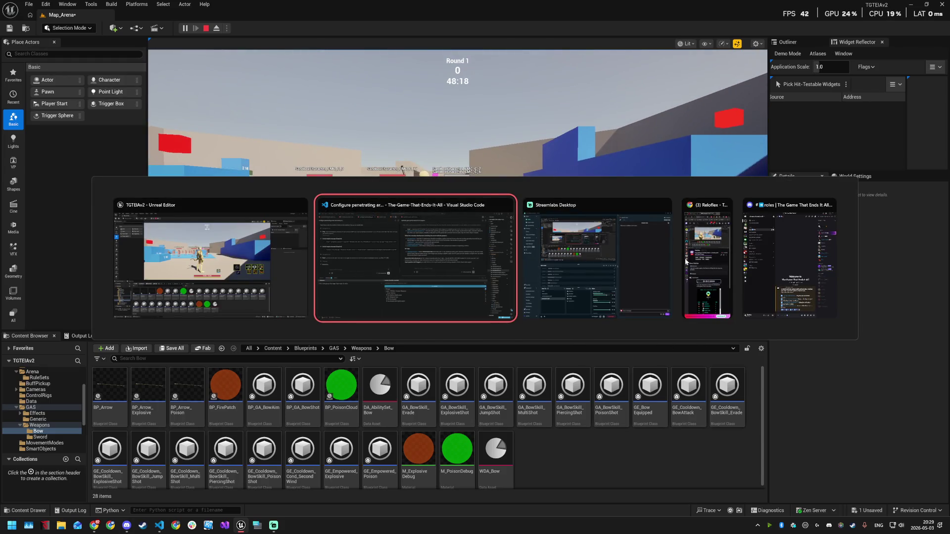
- Dismiss the Alt+Tab switcher with Escape, staying in the arena playtest
key(Escape)
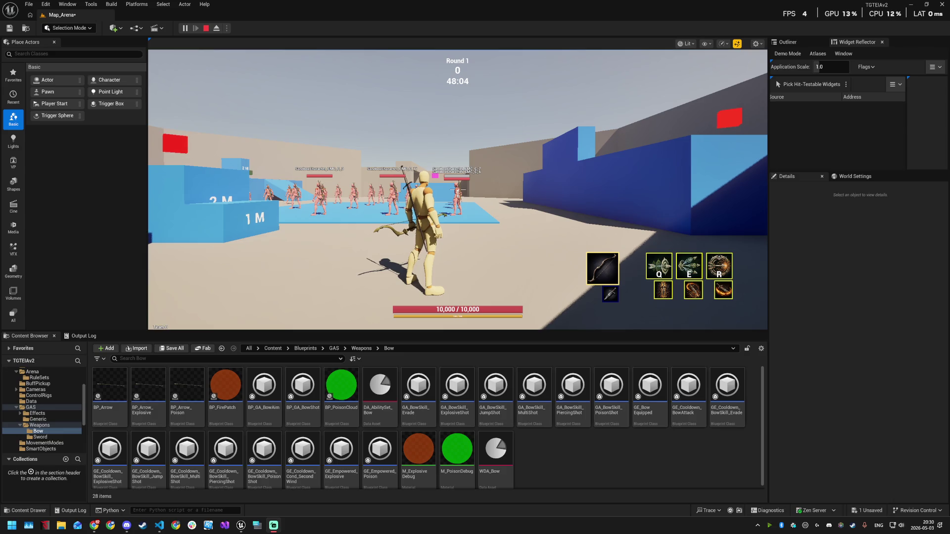
- Run at the enemies, aim and shoot two arrows, then cast the Q skill
click(398, 244)
key(w)
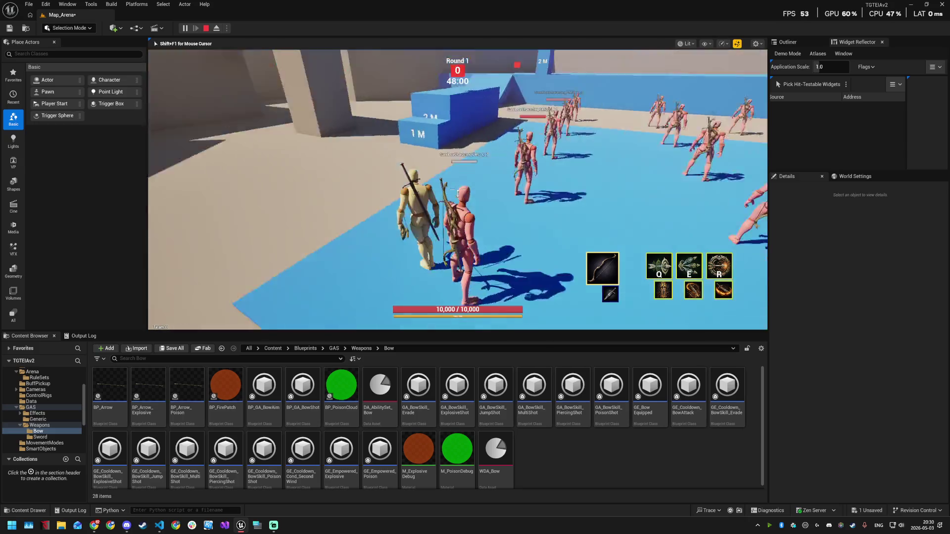
right_click(458, 193)
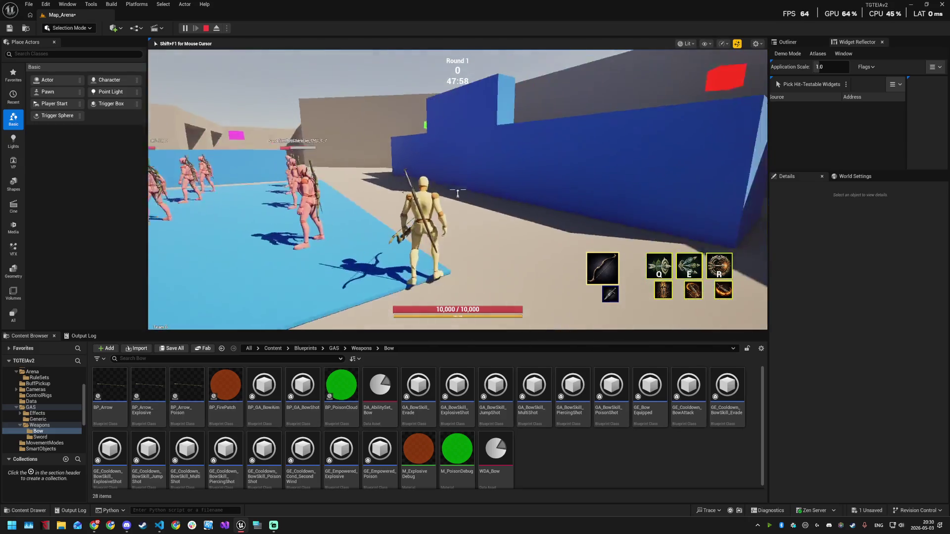
right_click(457, 193)
right_click(457, 192)
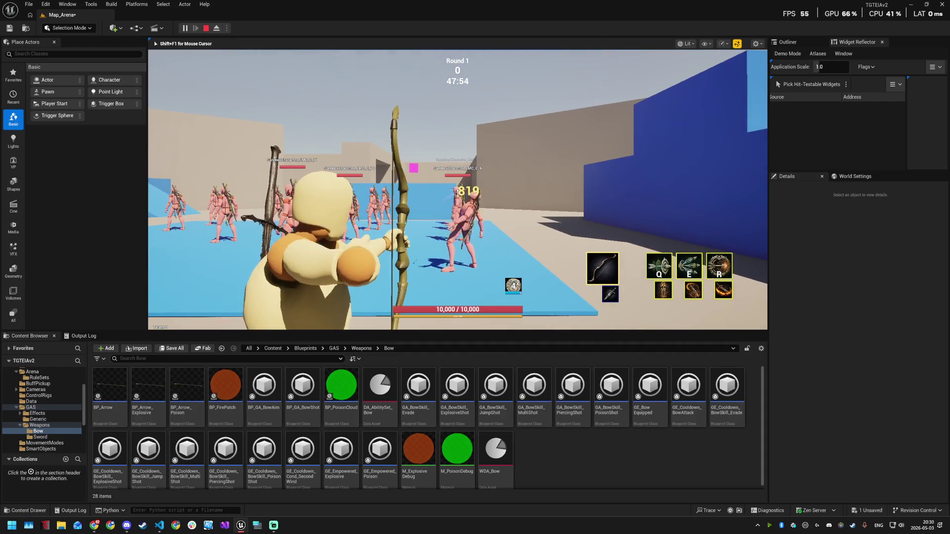
click(458, 192)
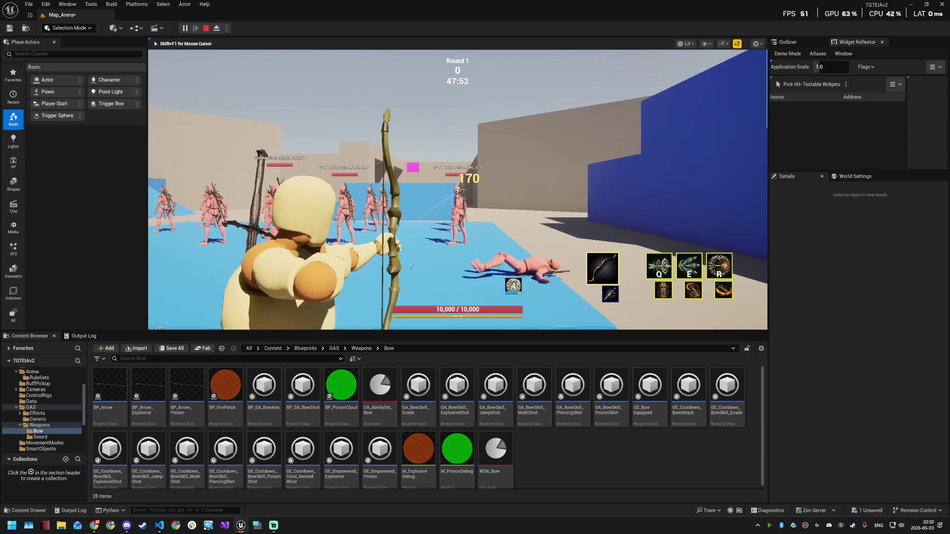
click(458, 192)
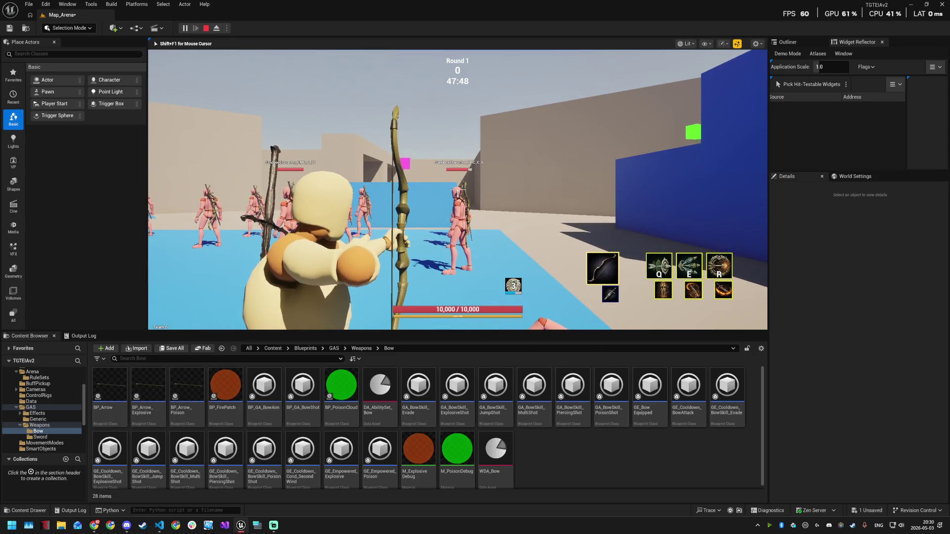
key(q)
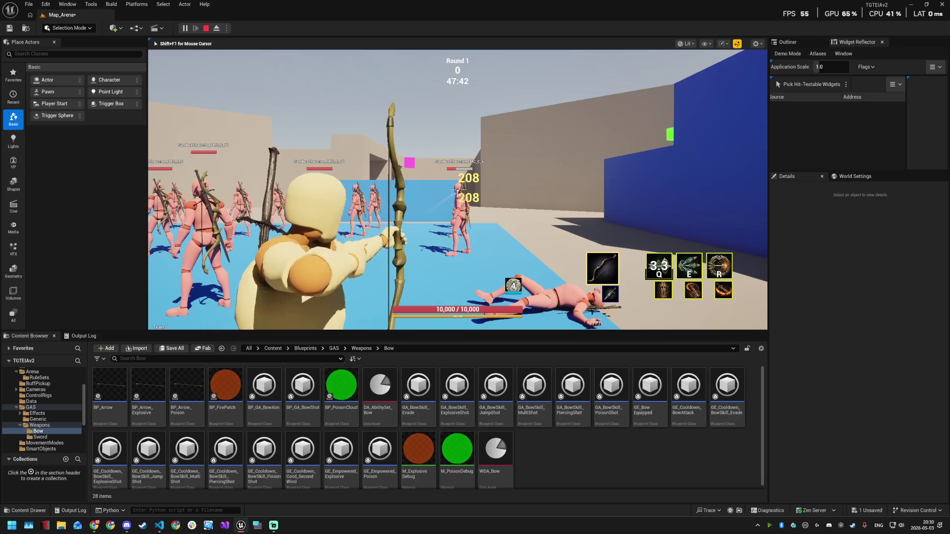
- Fire more arrows, cast Q again, and open the gameplay debugger with the apostrophe key
click(458, 191)
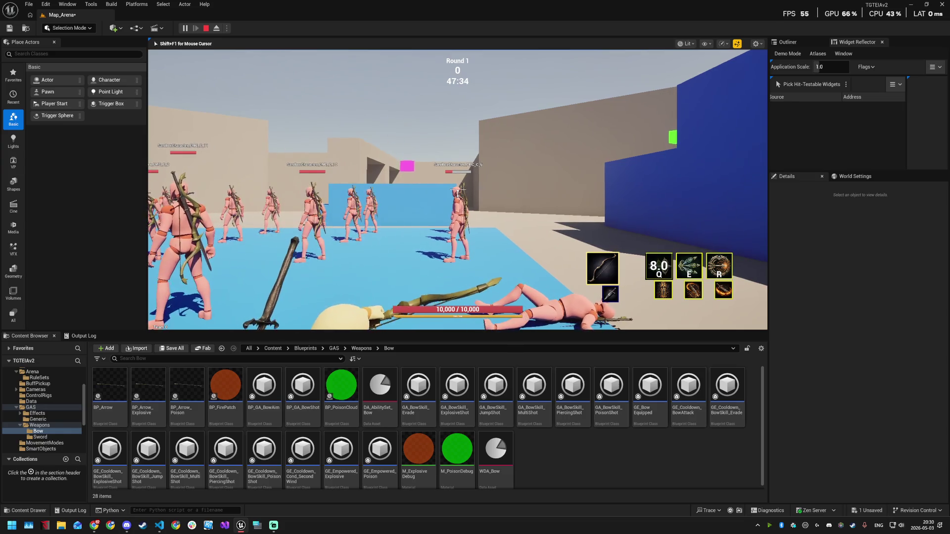
click(458, 190)
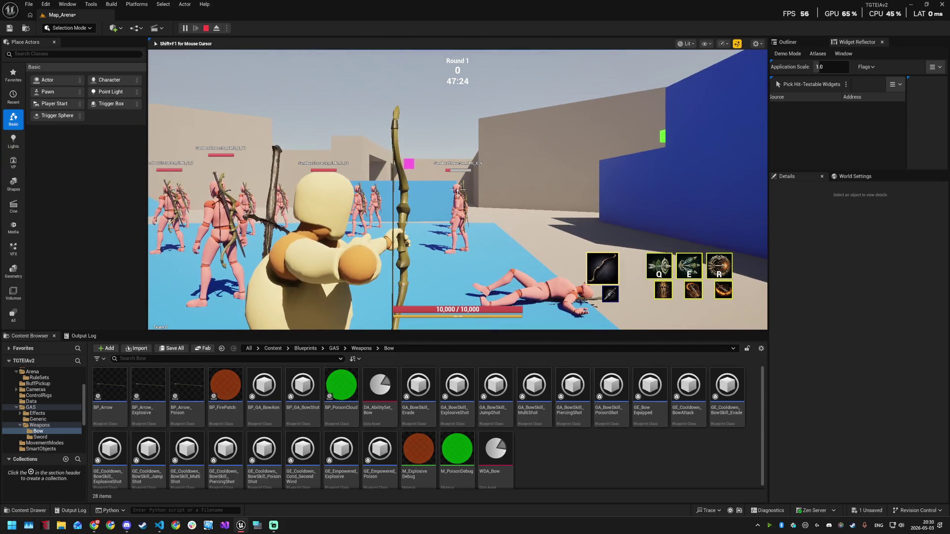
key(q)
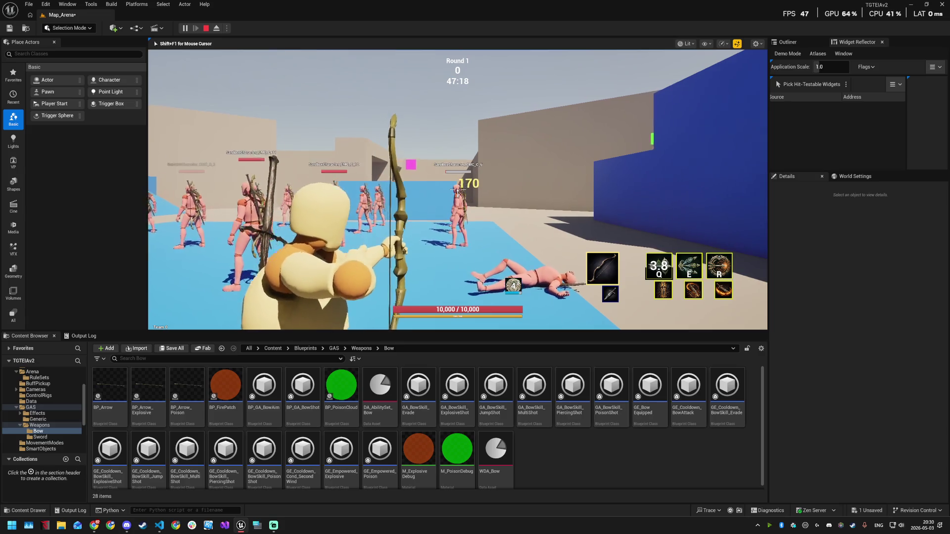
click(458, 190)
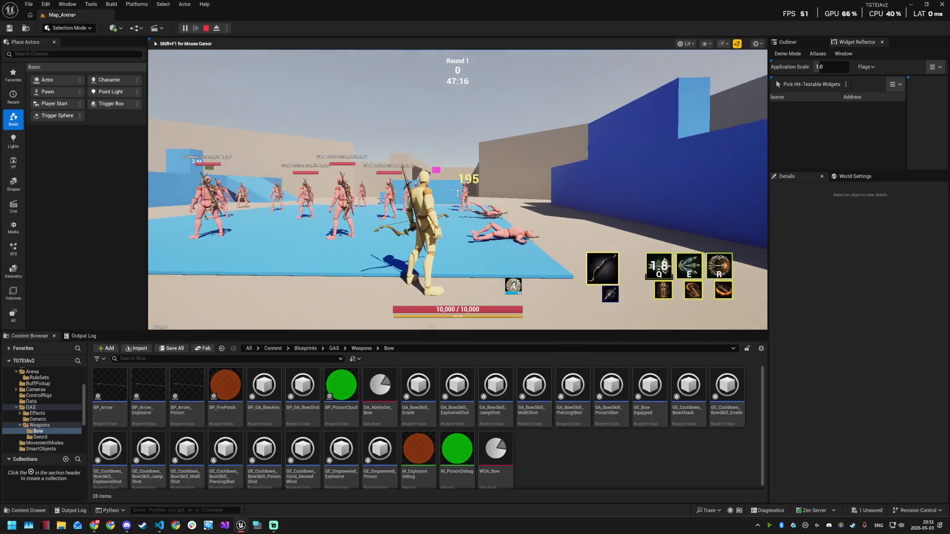
key(apostrophe)
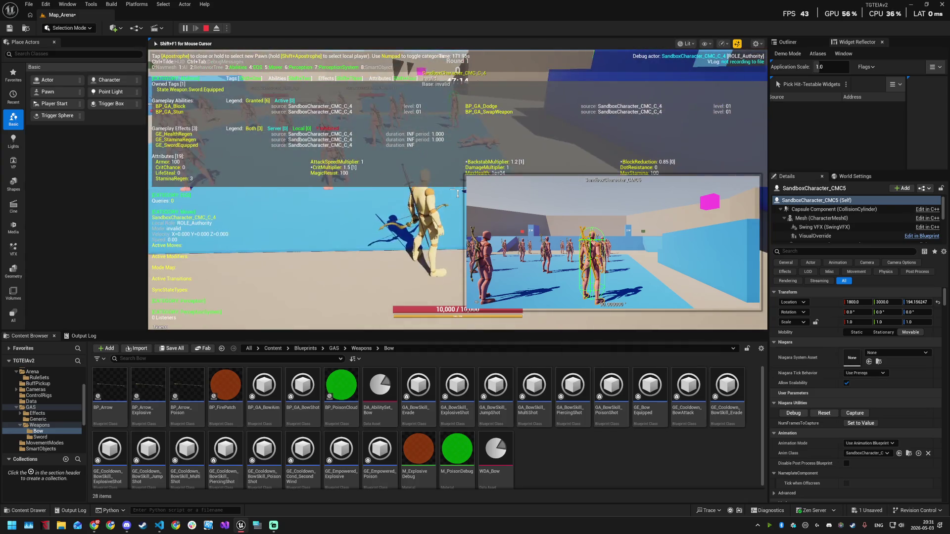
- Aim and fire a bow shot, switching the gameplay debugger to another character
right_click(458, 193)
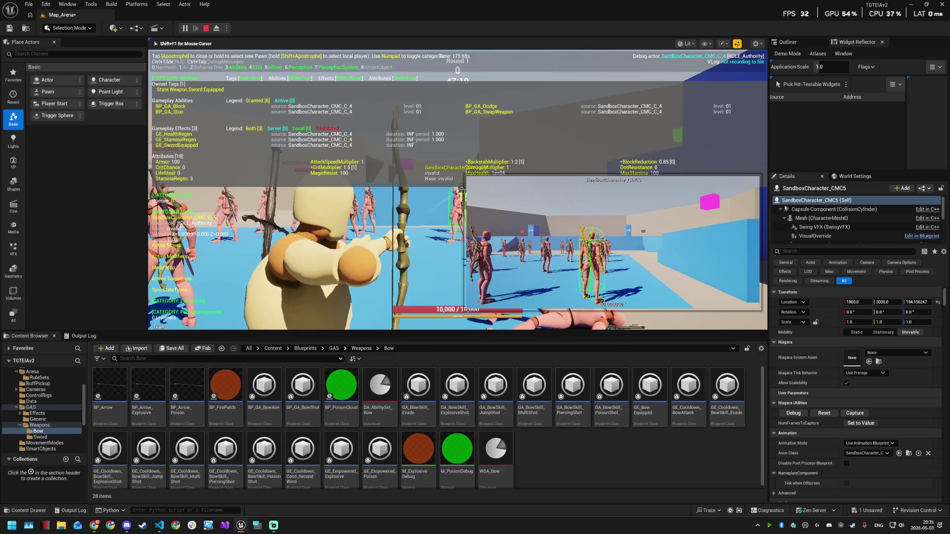
right_click(457, 193)
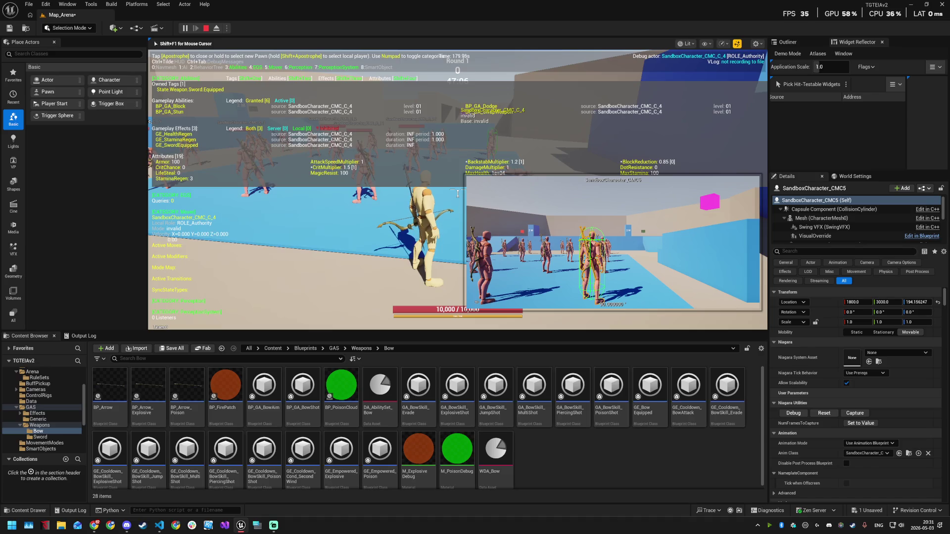
key(apostrophe)
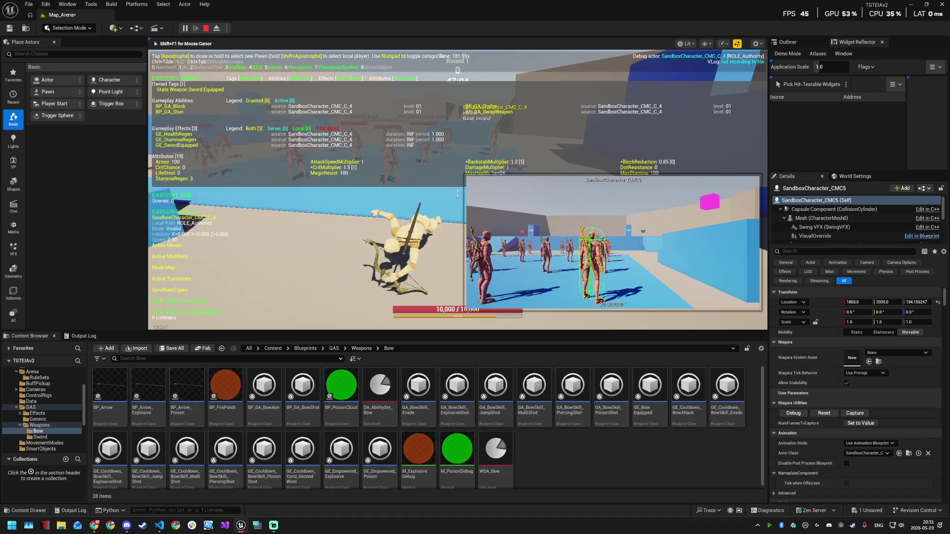
right_click(458, 193)
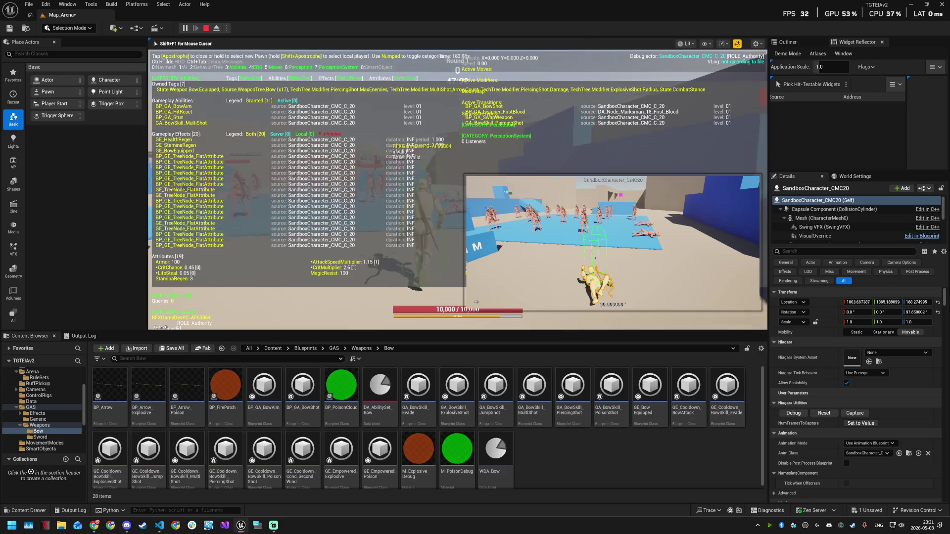
click(457, 189)
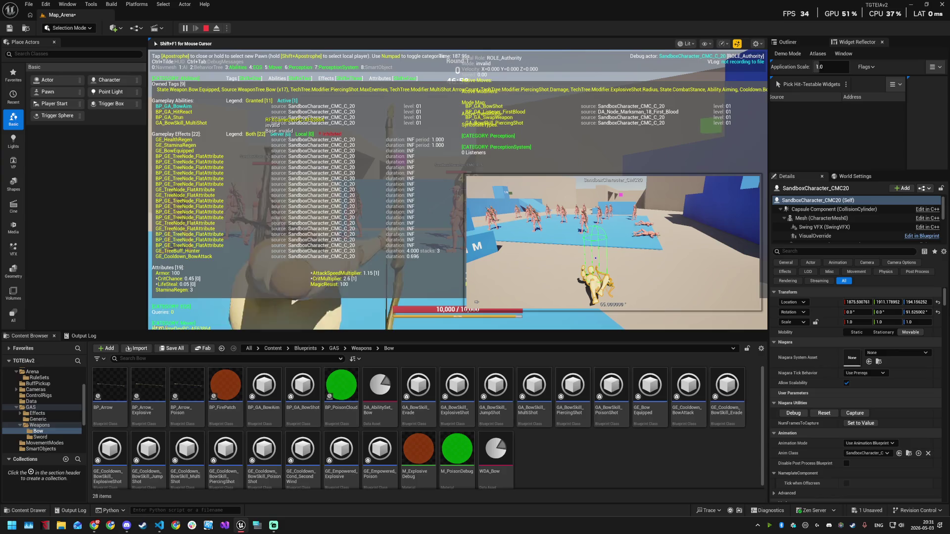
right_click(458, 193)
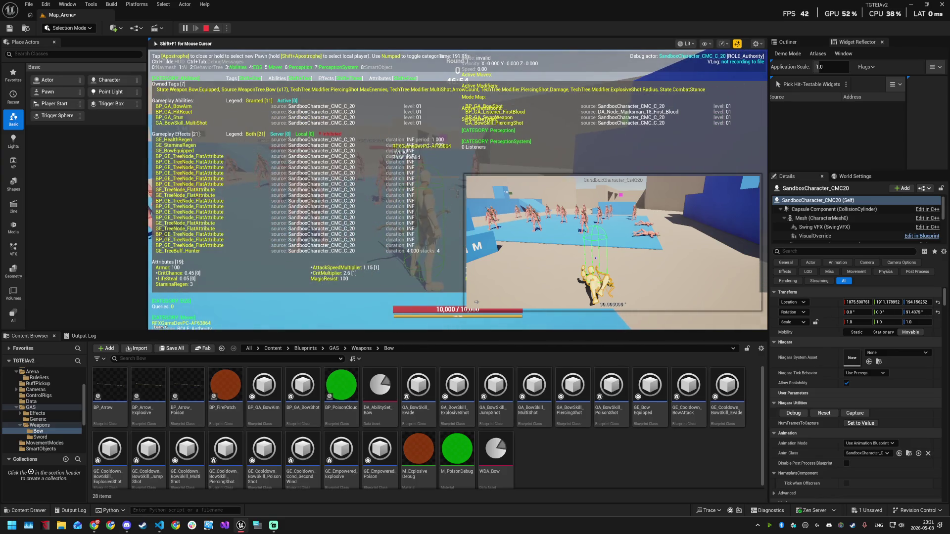
- Dismiss the recurring Start menu and collapse the Content Browser to enlarge the game view
key(super)
key(super)
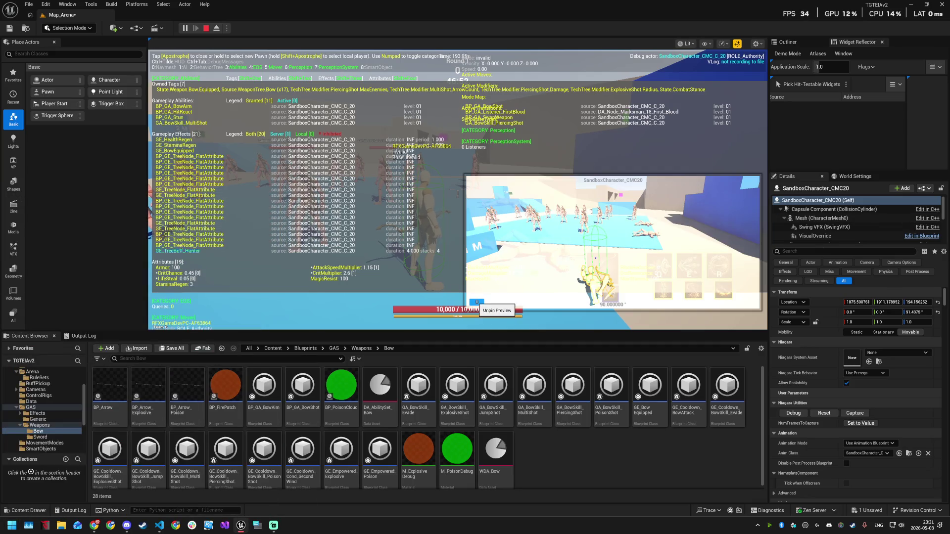
click(457, 193)
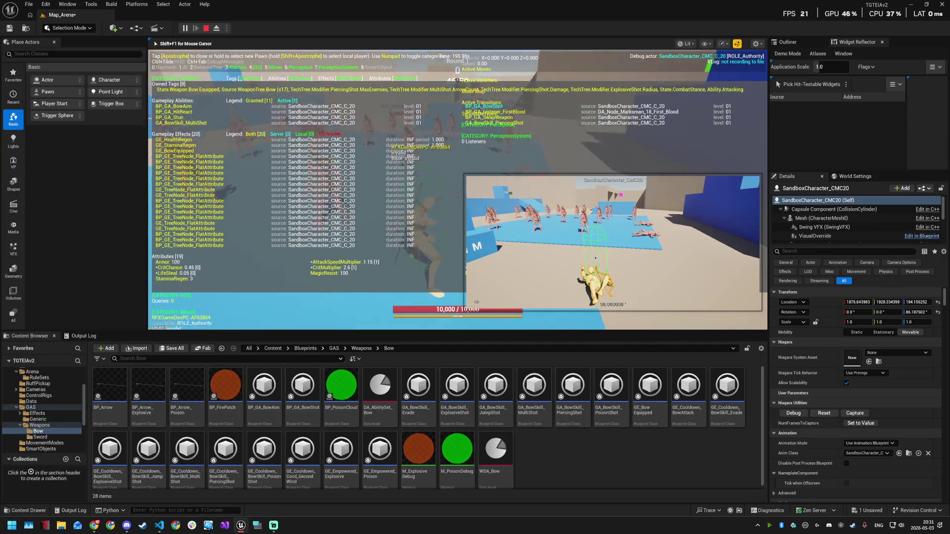
key(super)
click(597, 191)
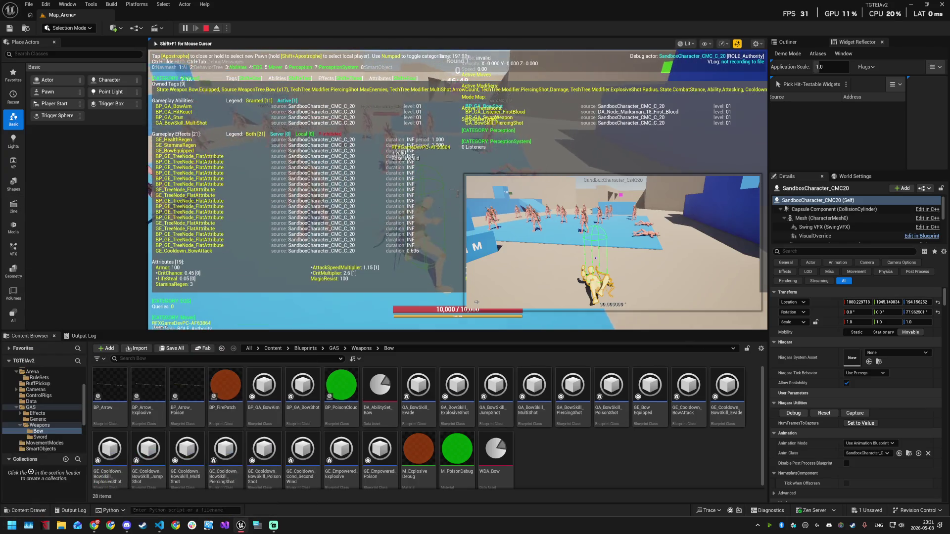
key(super)
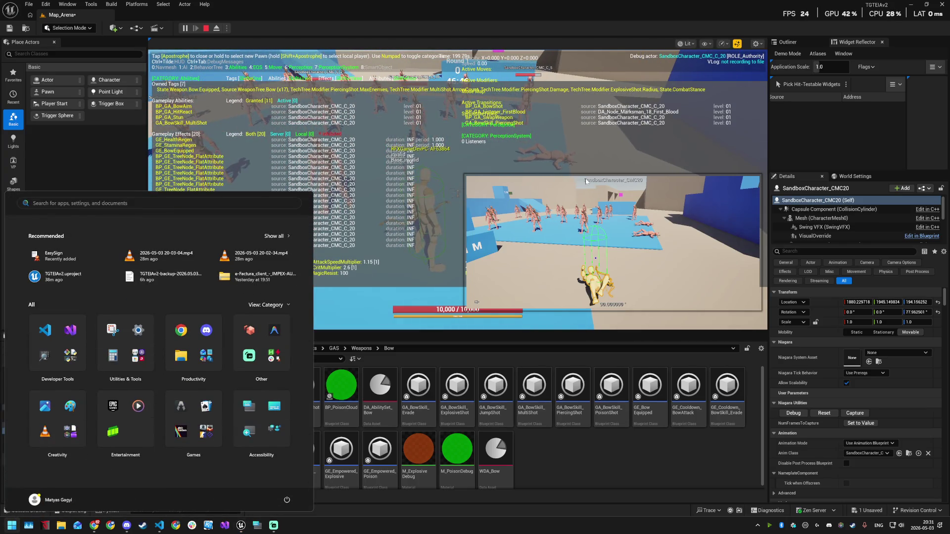
click(767, 327)
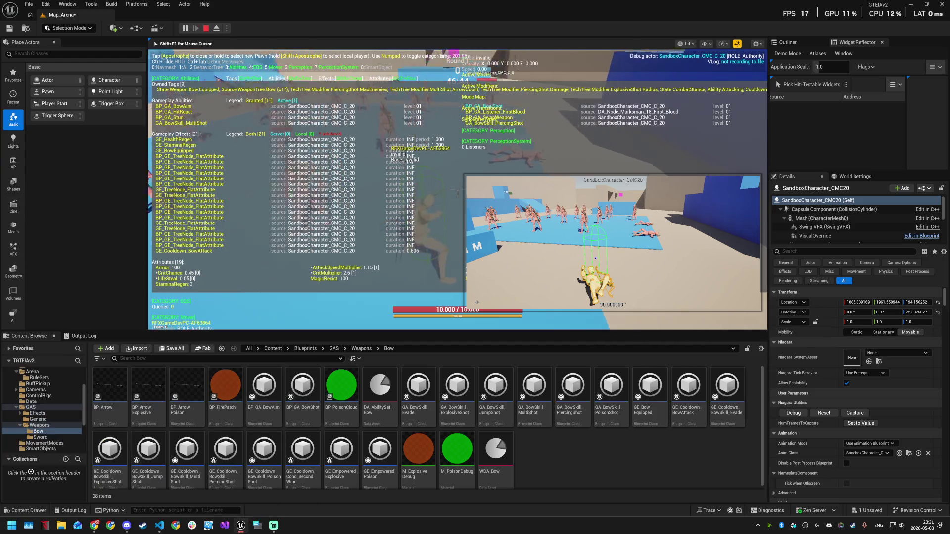
key(super)
click(708, 331)
drag(708, 331, 708, 501)
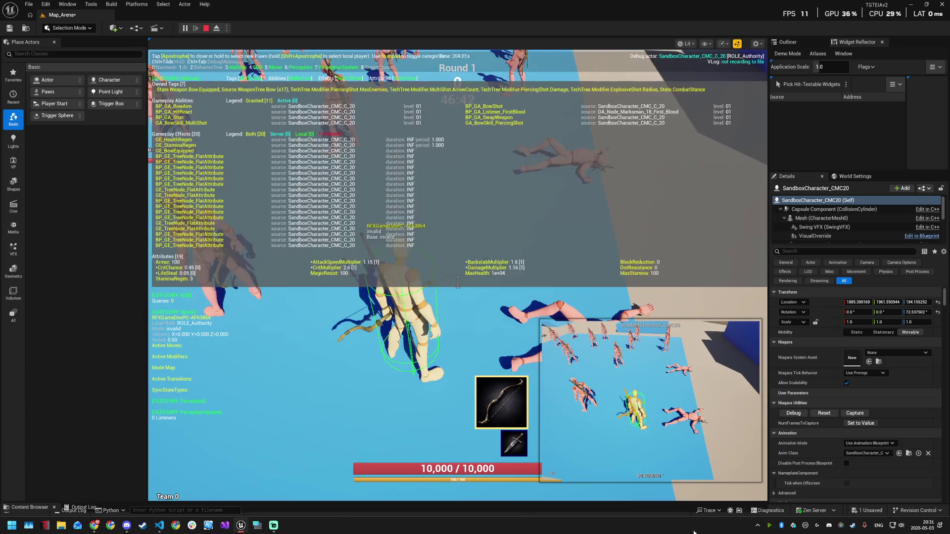
- Aim at the mannequins and fire five rapid shots to stack the Hunter buff
right_click(457, 282)
right_click(457, 282)
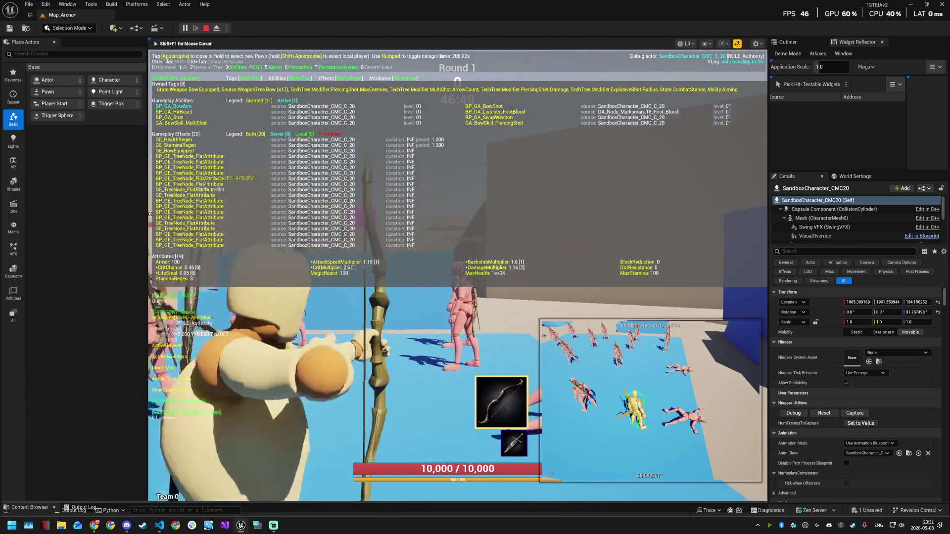
click(458, 282)
click(457, 282)
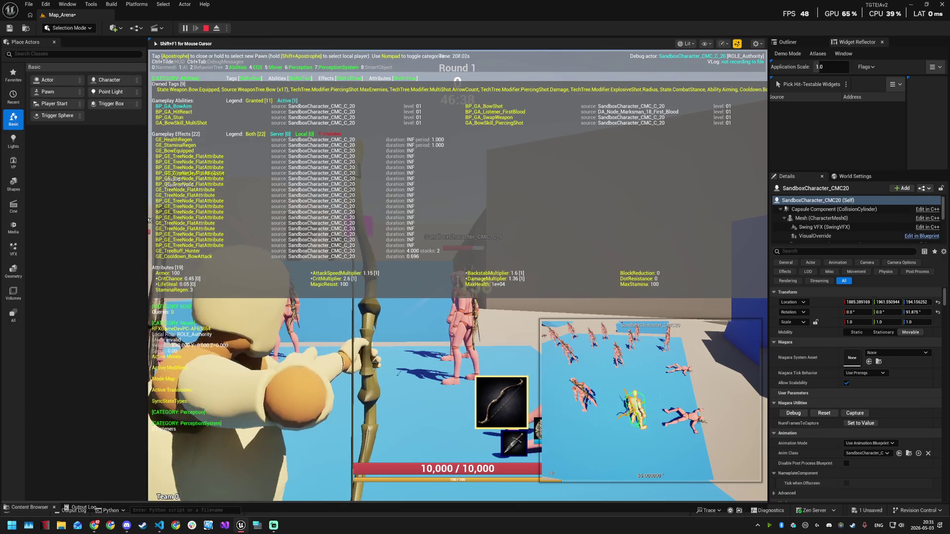
click(457, 281)
click(458, 282)
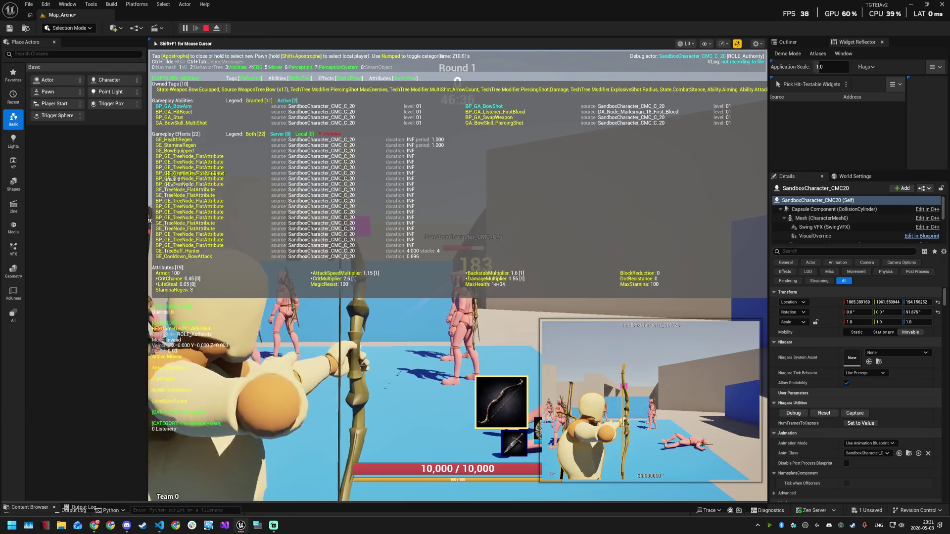
click(457, 282)
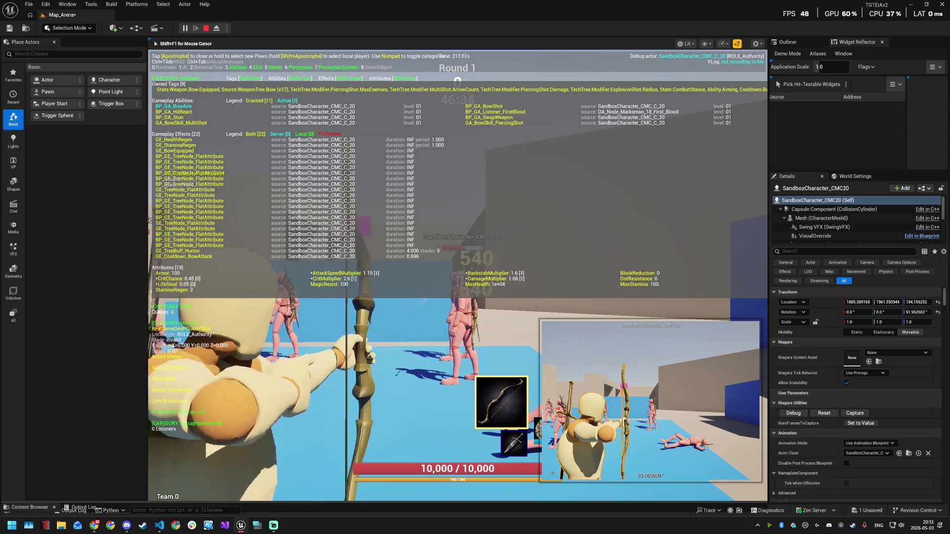
- Step the archer back and fire three more shots, reaching 5 Hunter stacks
key(s)
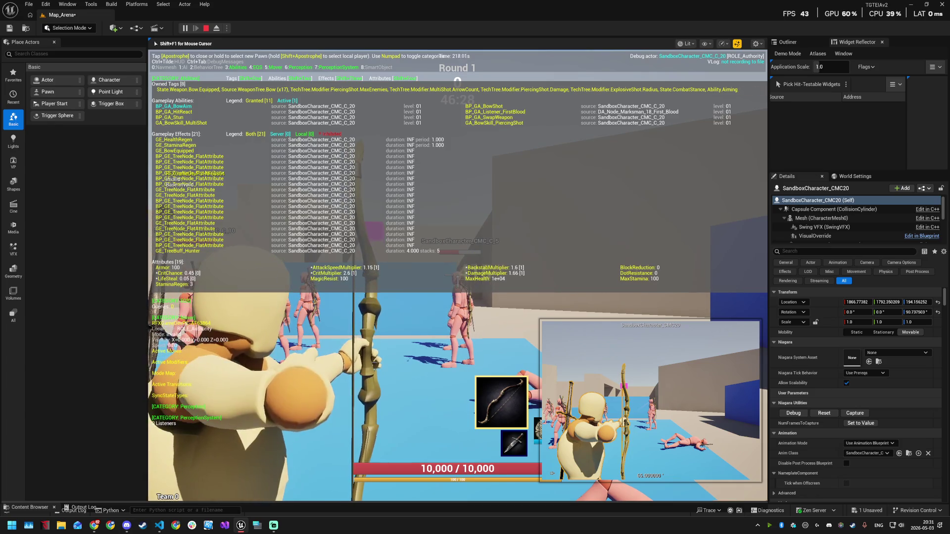
click(457, 275)
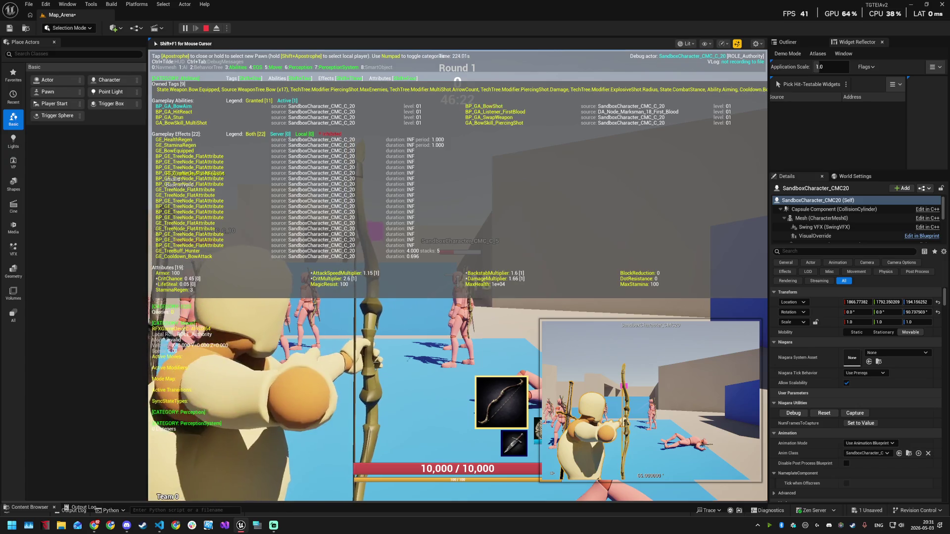
click(458, 275)
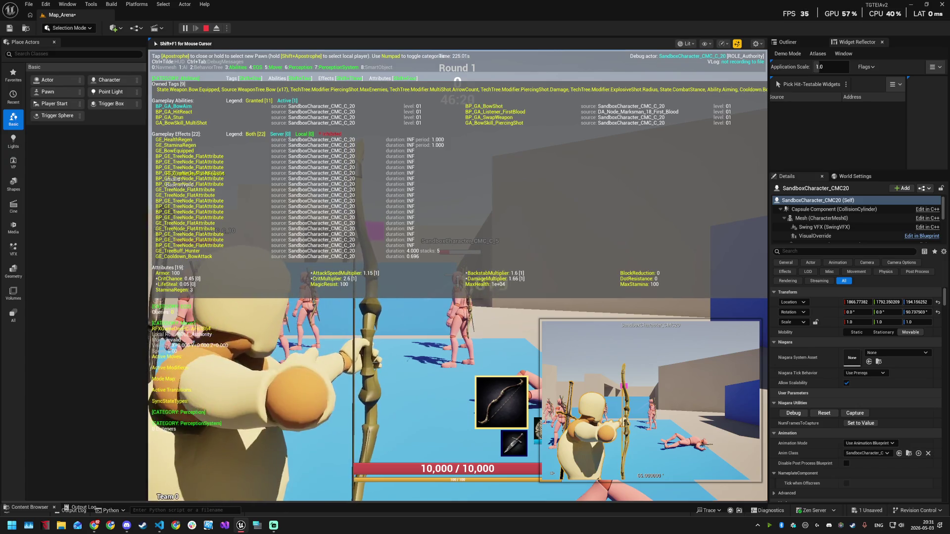
click(458, 276)
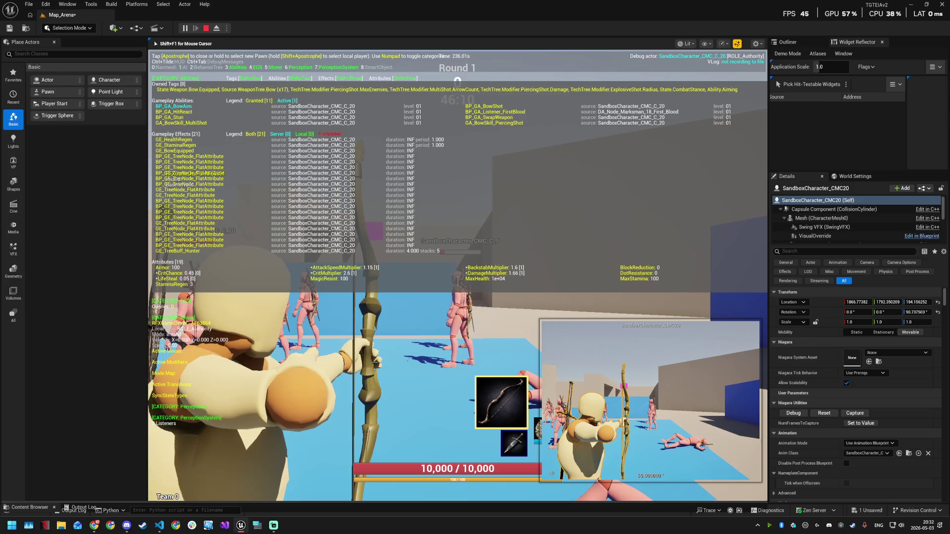
- Reposition the archer with WASD and fire two bow shots at the mannequins
key(w)
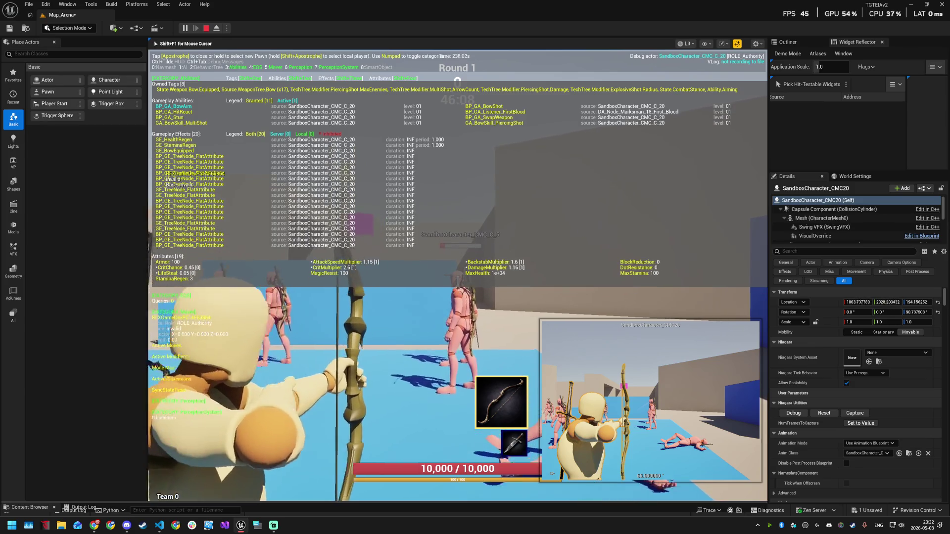
key(w)
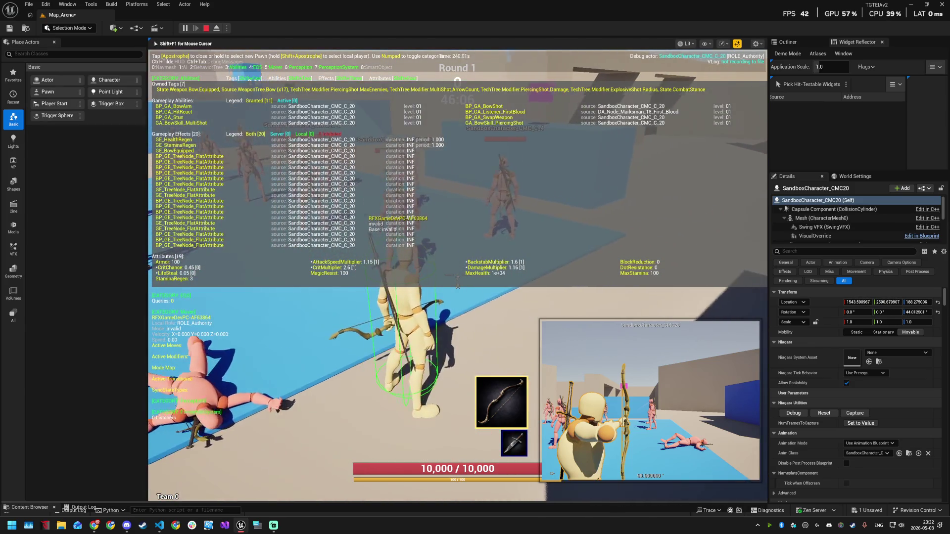
key(s)
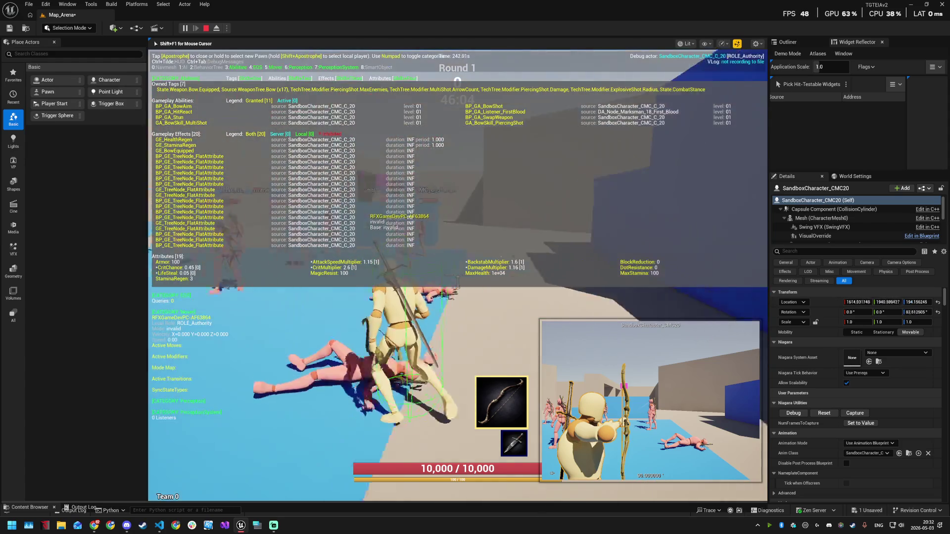
key(a)
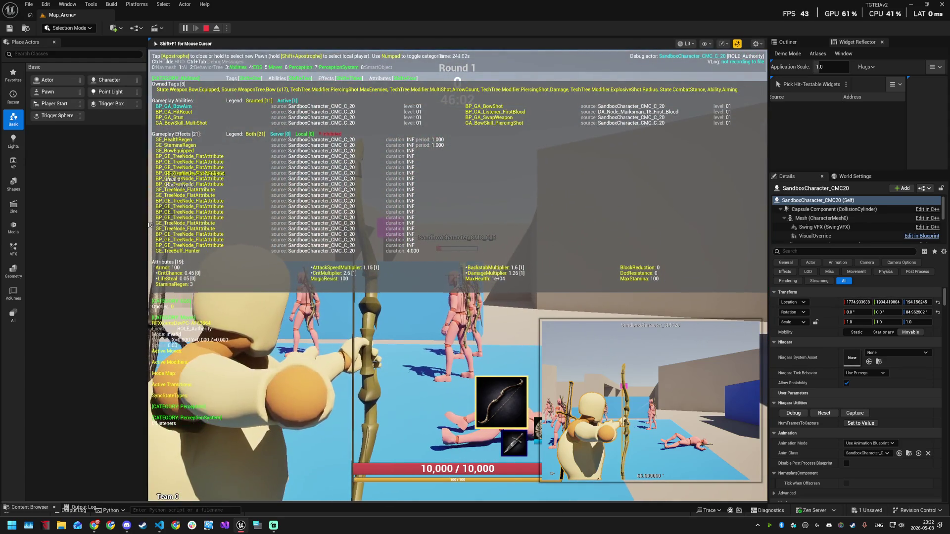
click(666, 380)
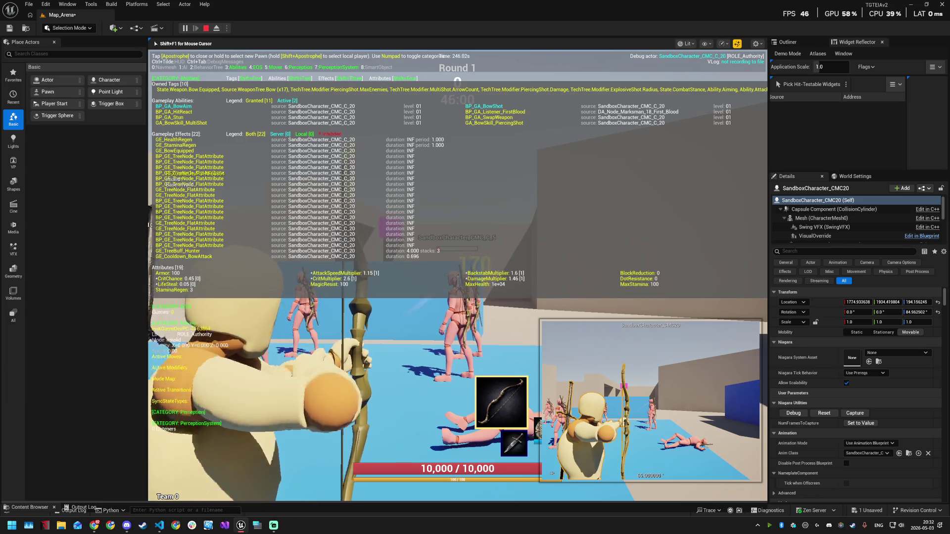
click(666, 380)
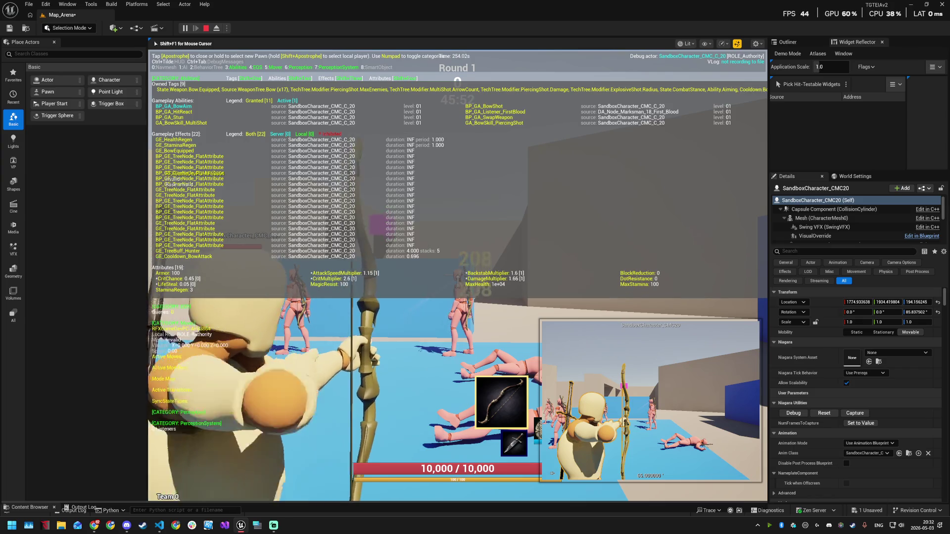
- Trigger Piercing Shot with E, shift position, and free the mouse with Alt+Tab
key(e)
key(s)
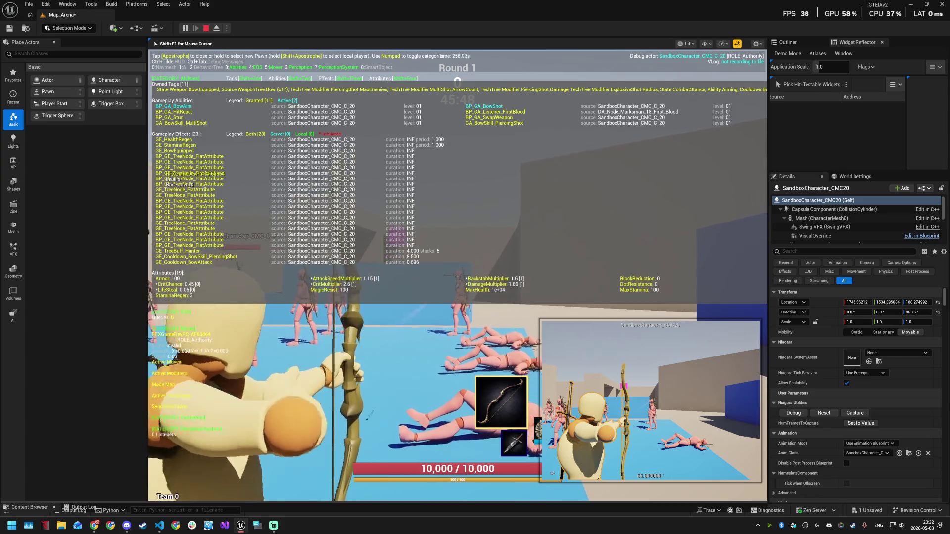
key(w)
key(alt+Tab)
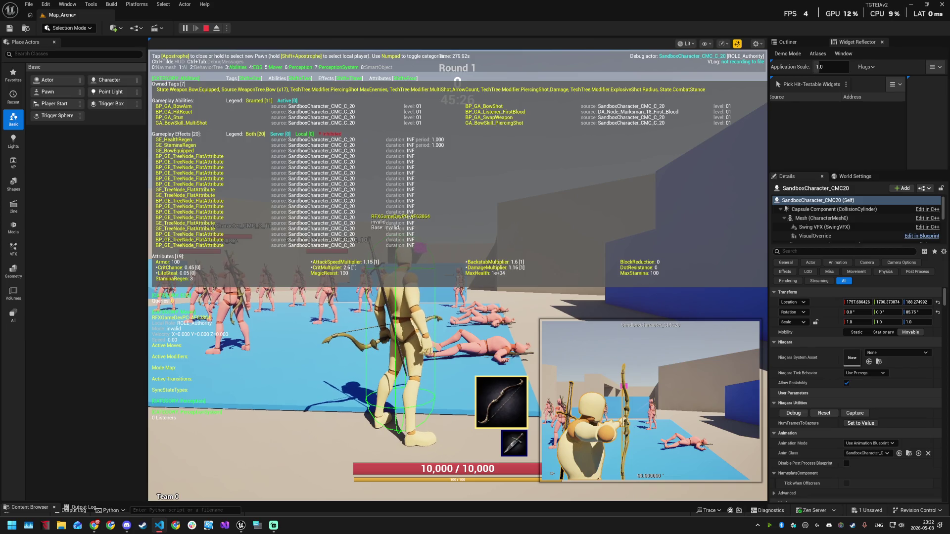
key(super)
key(Escape)
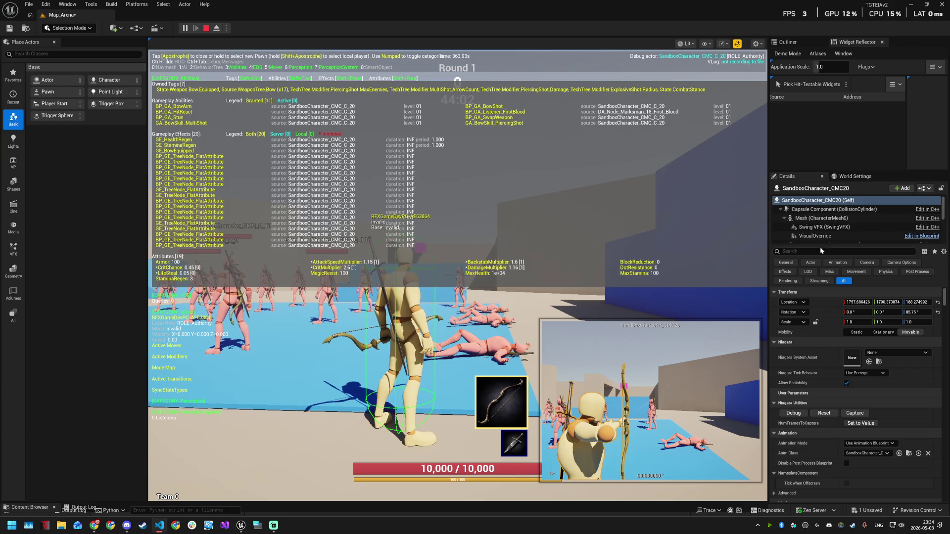
click(518, 295)
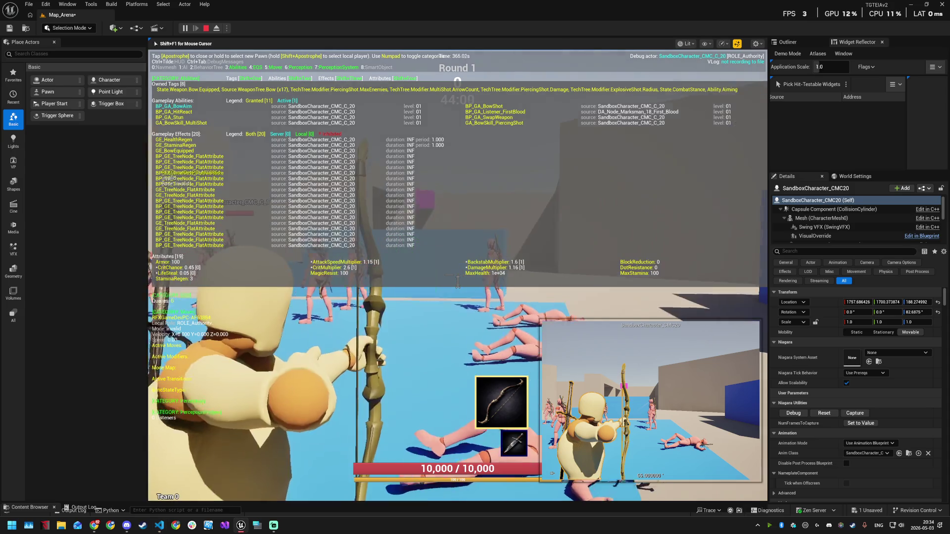
- Fire four bow shots to add Hunter stacks, then walk the archer forward
click(458, 283)
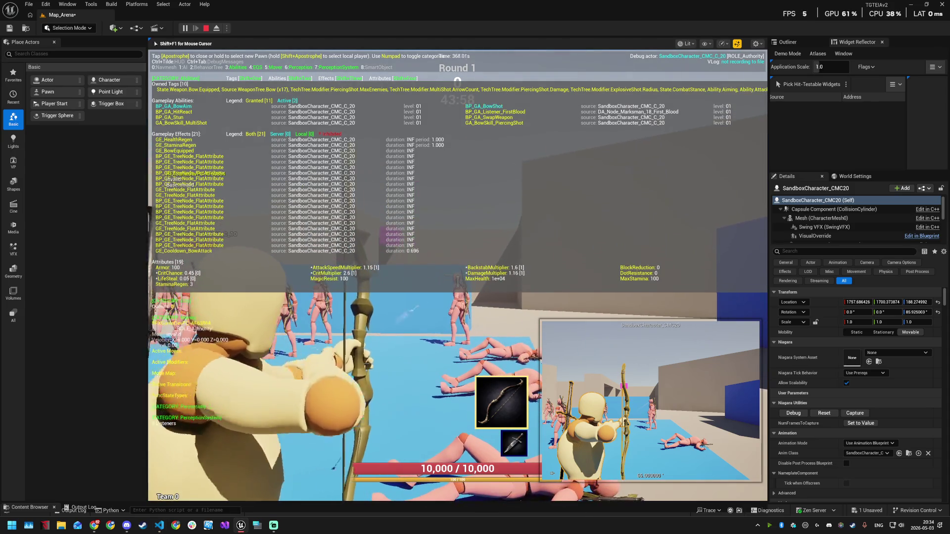
click(458, 283)
click(458, 282)
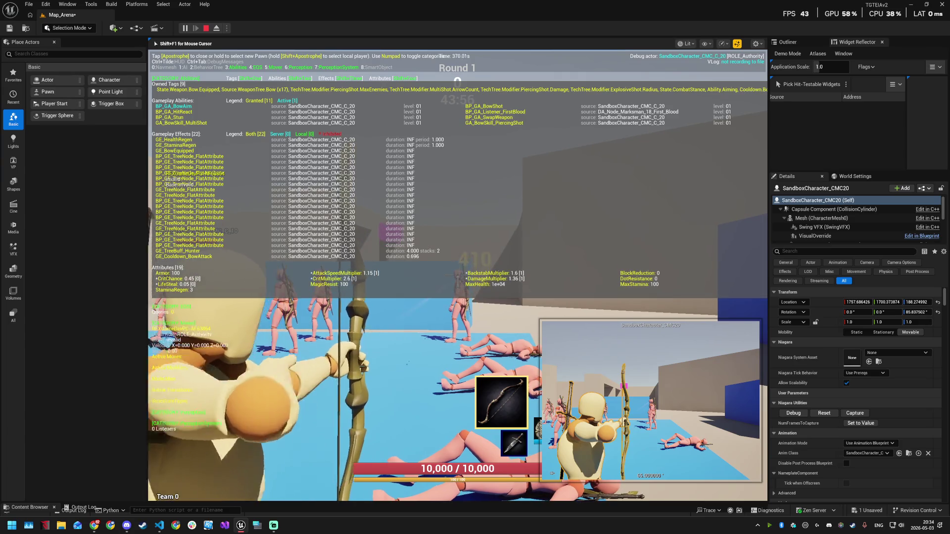
click(458, 283)
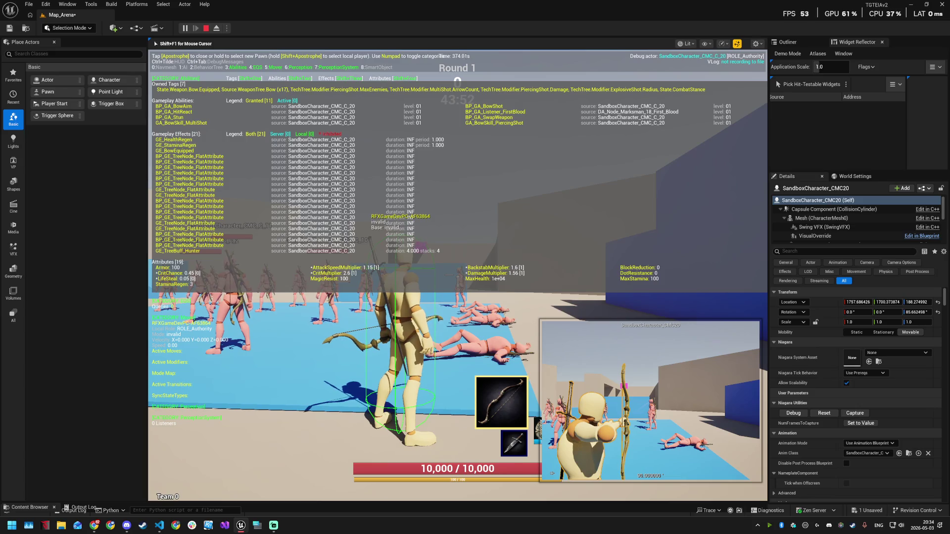
key(w)
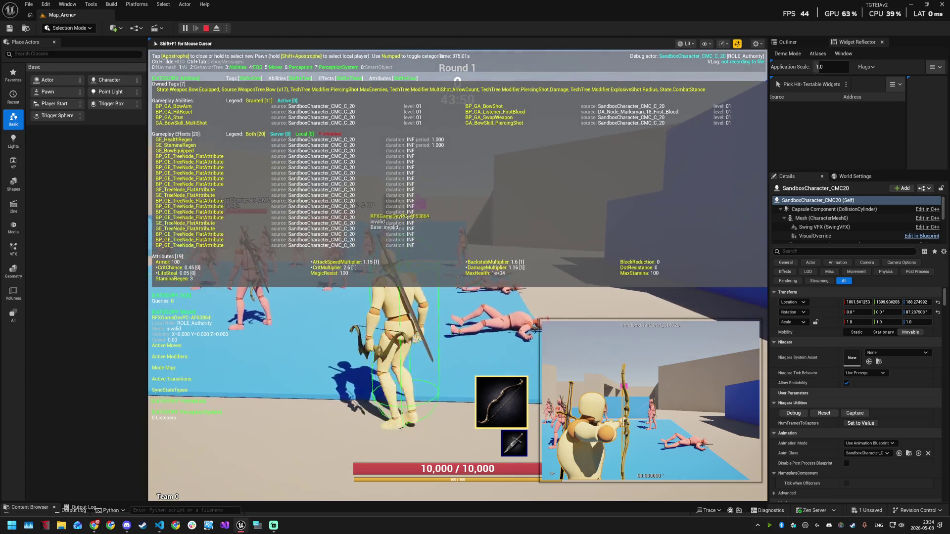
key(w)
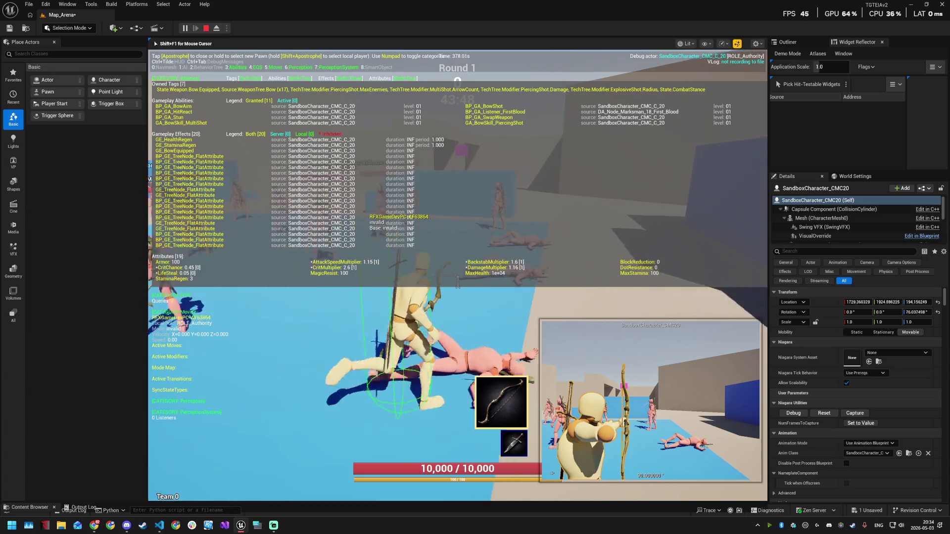
key(w)
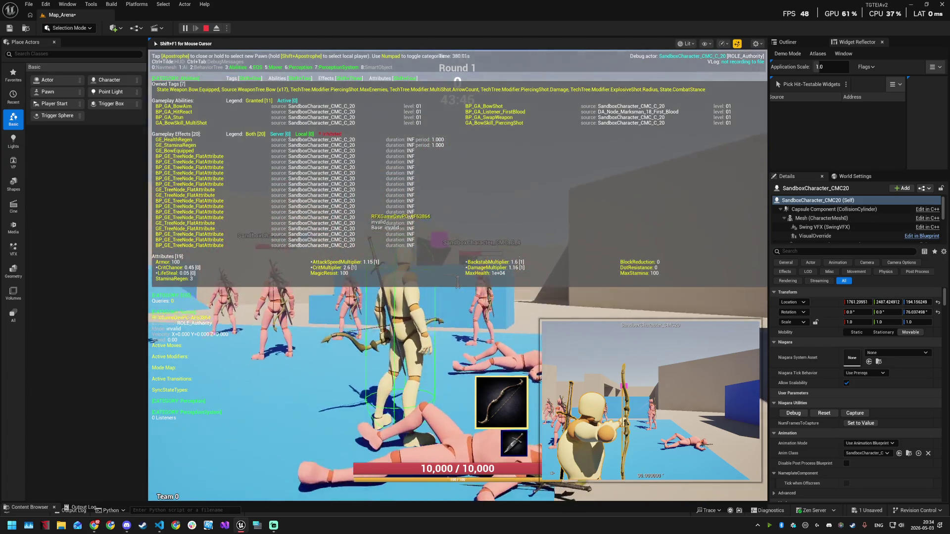
- Shoot the dummies, fire an aimed arrow, then bring up the Windows Start menu
click(458, 276)
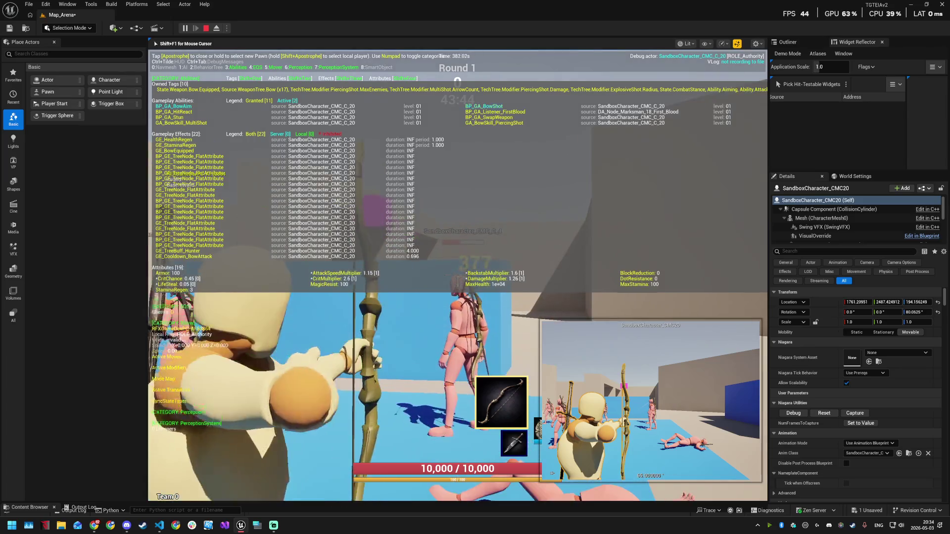
right_click(457, 280)
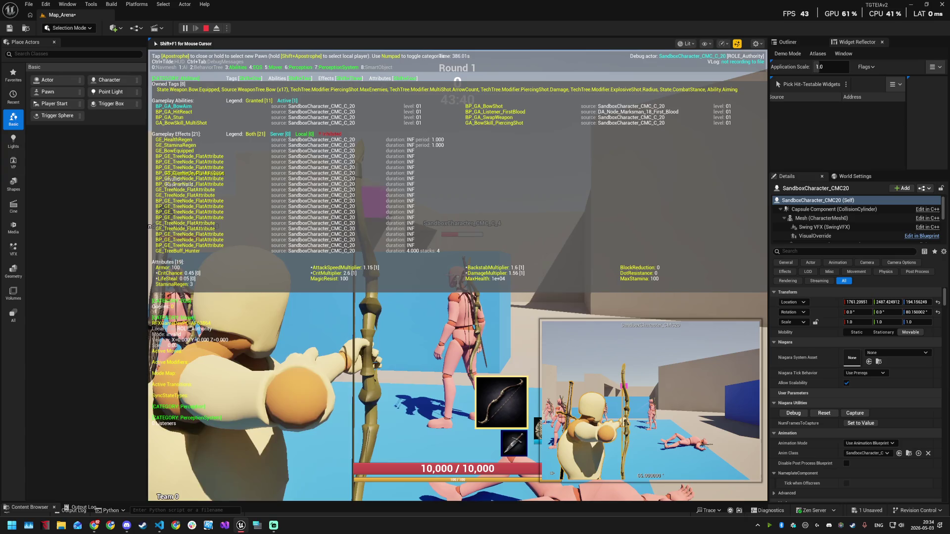
right_click(457, 277)
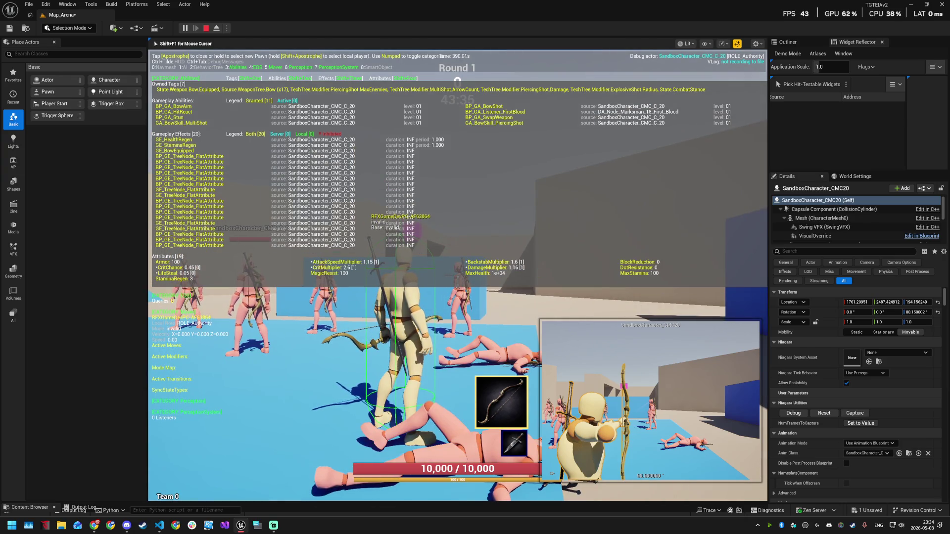
right_click(458, 277)
click(458, 277)
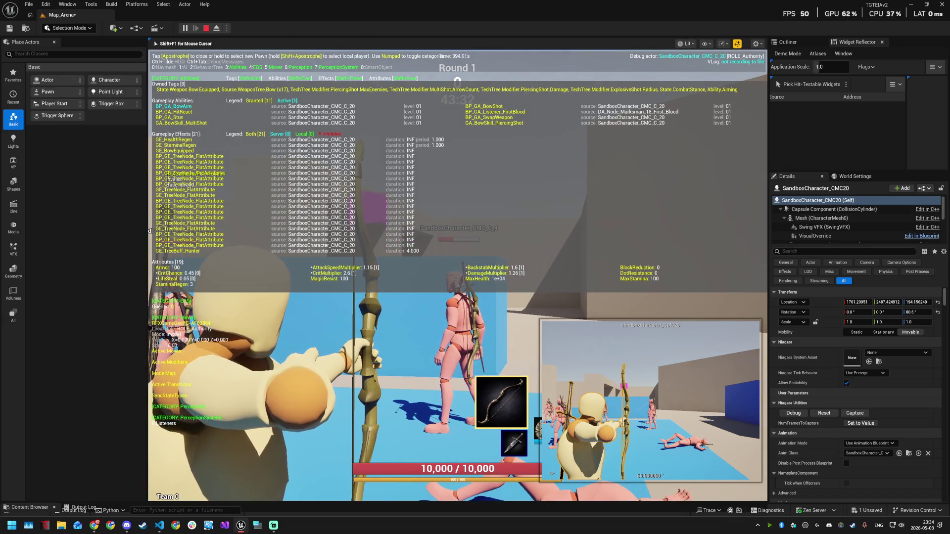
key(super)
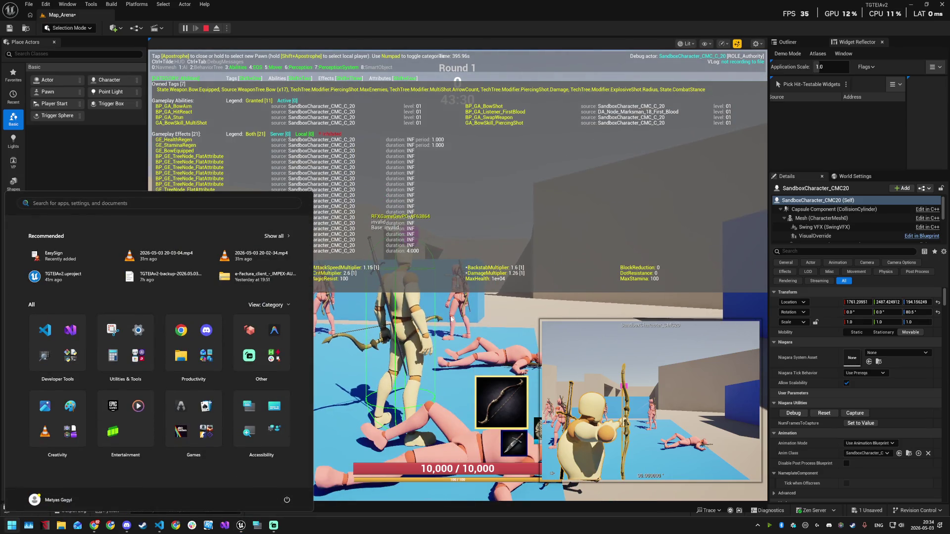
- Close the Windows Start menu with the Windows key, revealing the playtest and debug overlay
key(super)
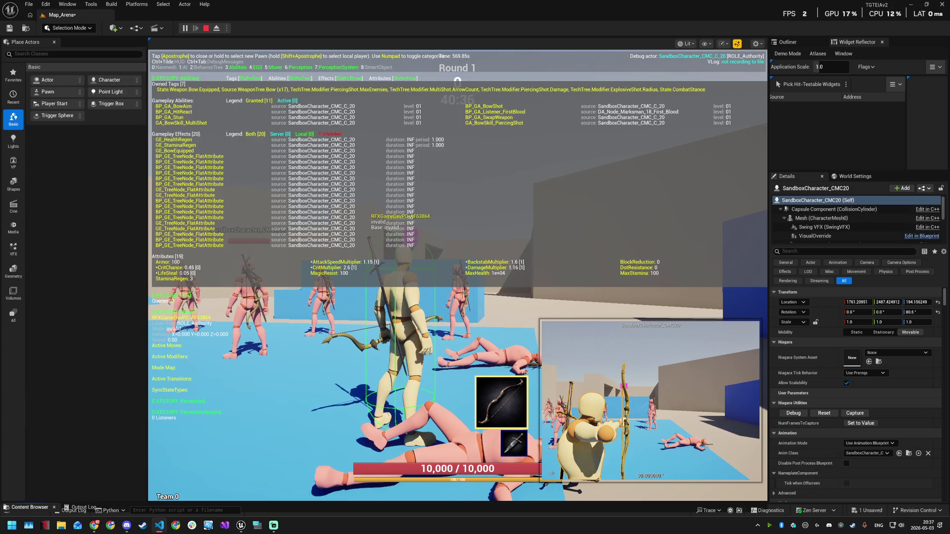
- Refocus the game, step back, toggle the debug camera, and stop Play In Editor with Escape
click(536, 304)
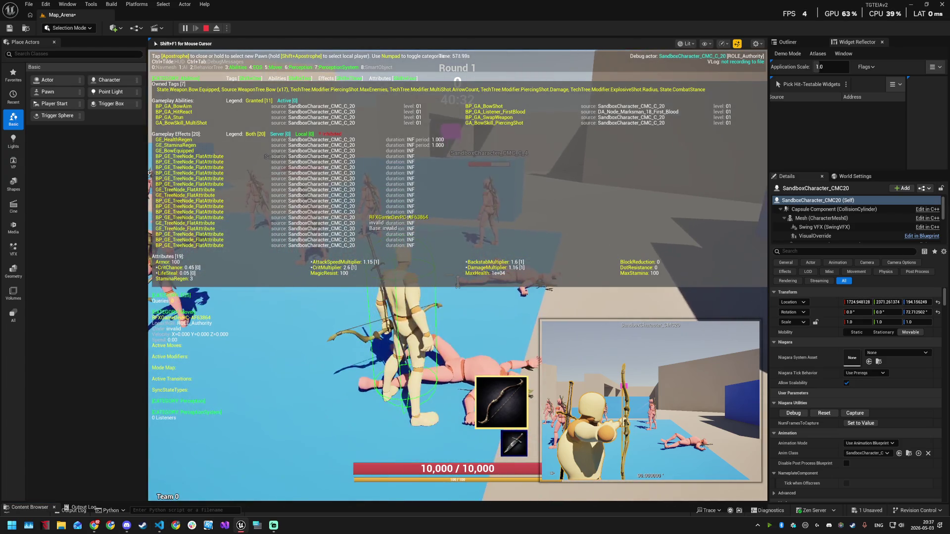
key(s)
key(semicolon)
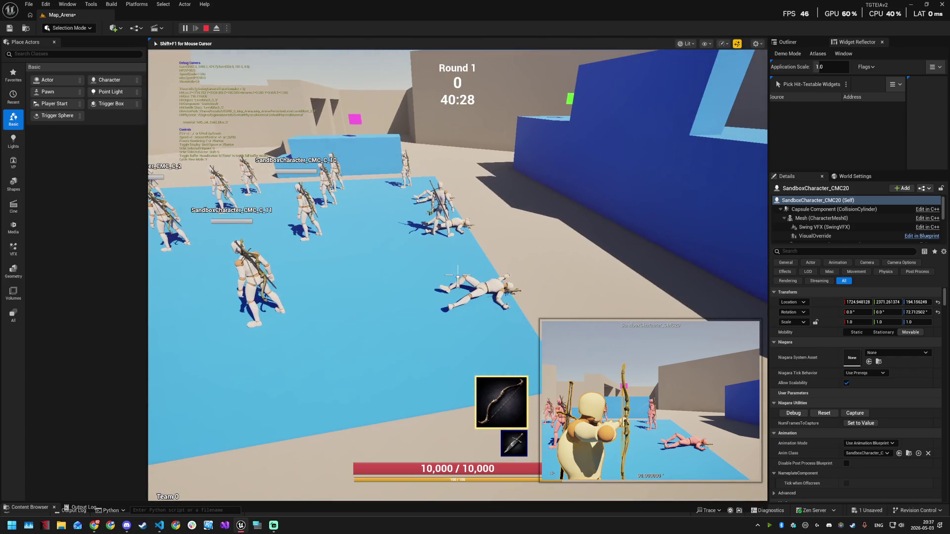
key(Escape)
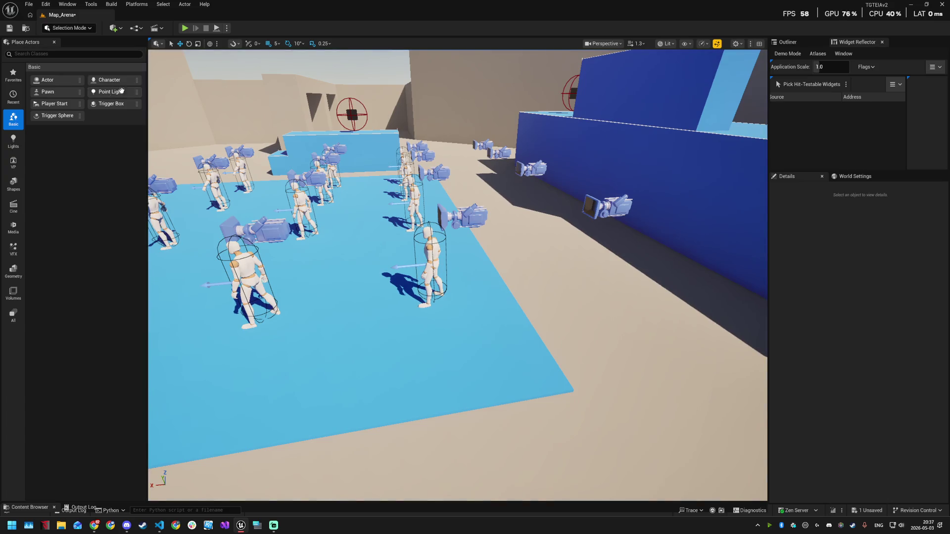
- Show the Bow weapon assets, then open Map_MainMenu from Favorite Levels, saving the arena map first
click(30, 508)
click(30, 509)
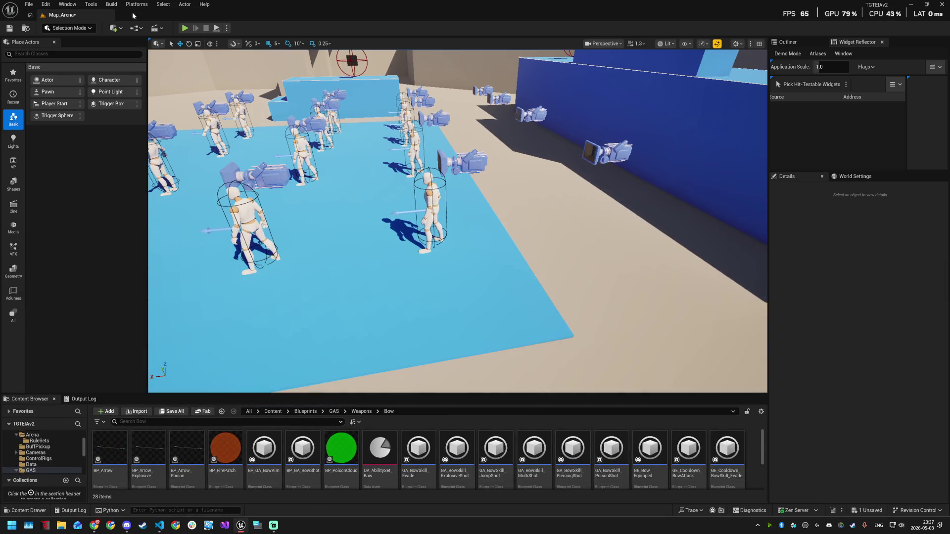
click(228, 29)
click(227, 28)
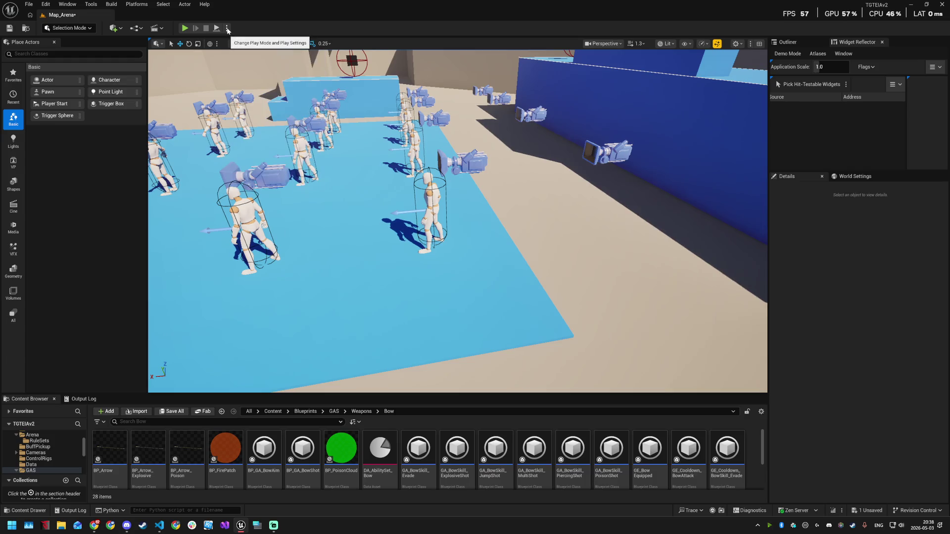
click(46, 3)
mouse_move(28, 4)
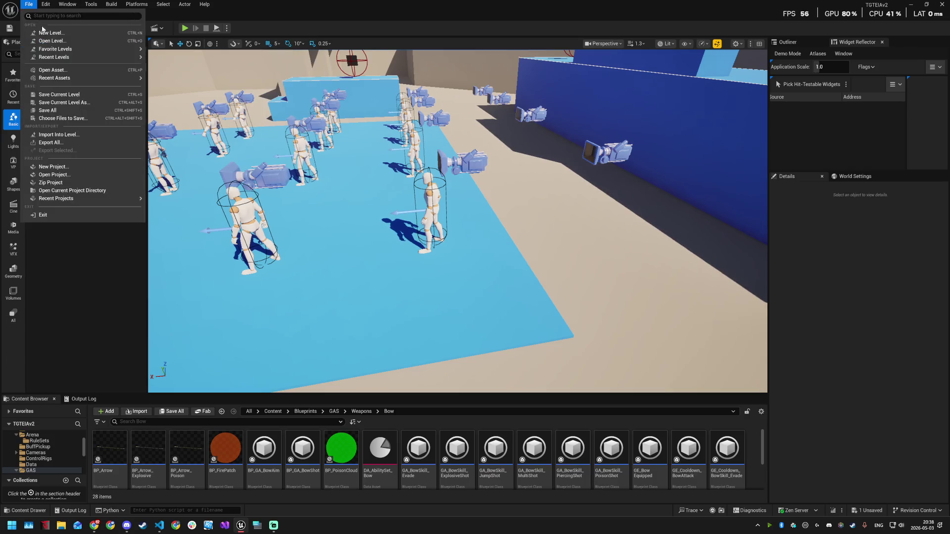
mouse_move(64, 49)
click(160, 68)
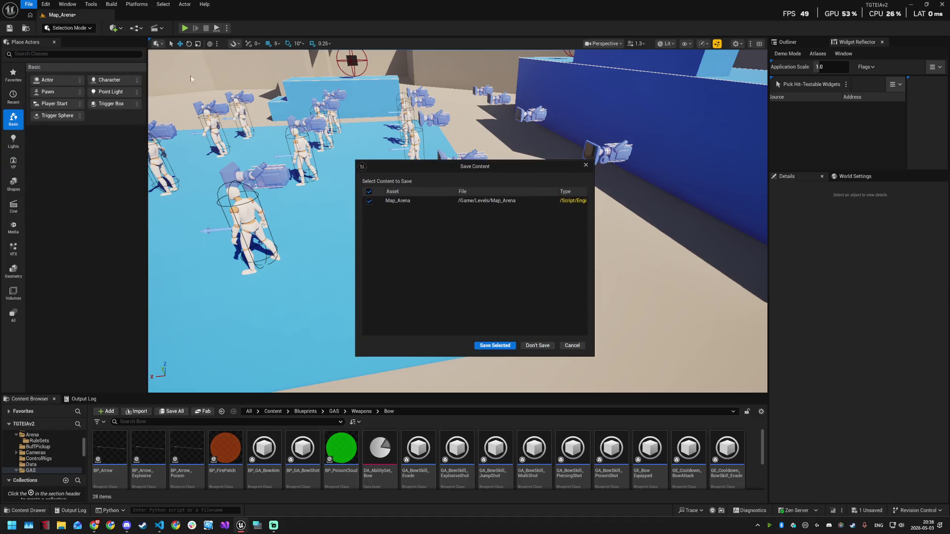
click(499, 347)
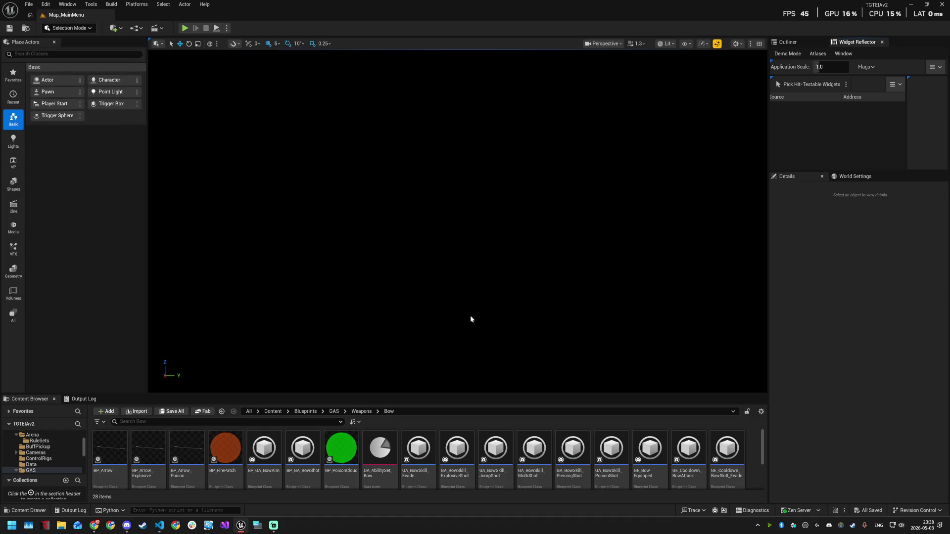
- Play the main menu, open Presets, reset the skill tree and view the Bow skill trees
click(185, 27)
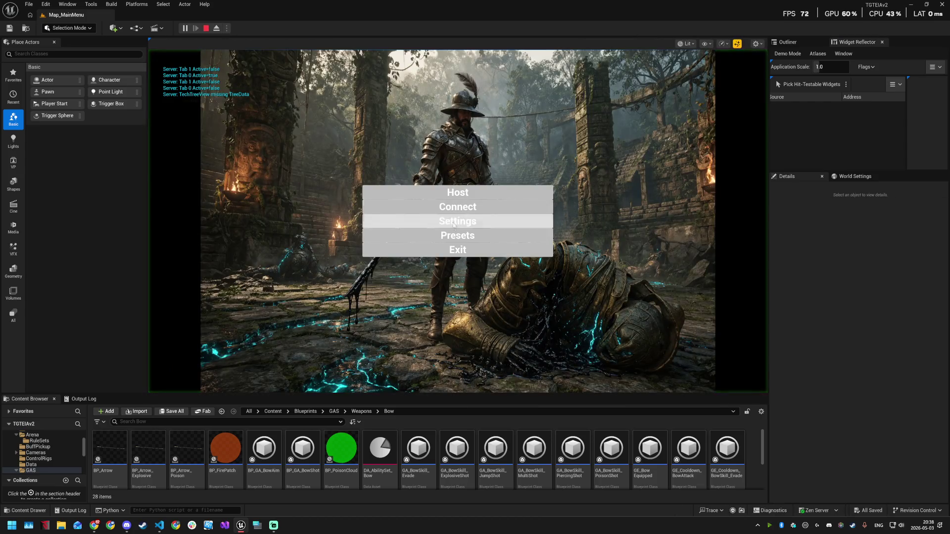
click(456, 235)
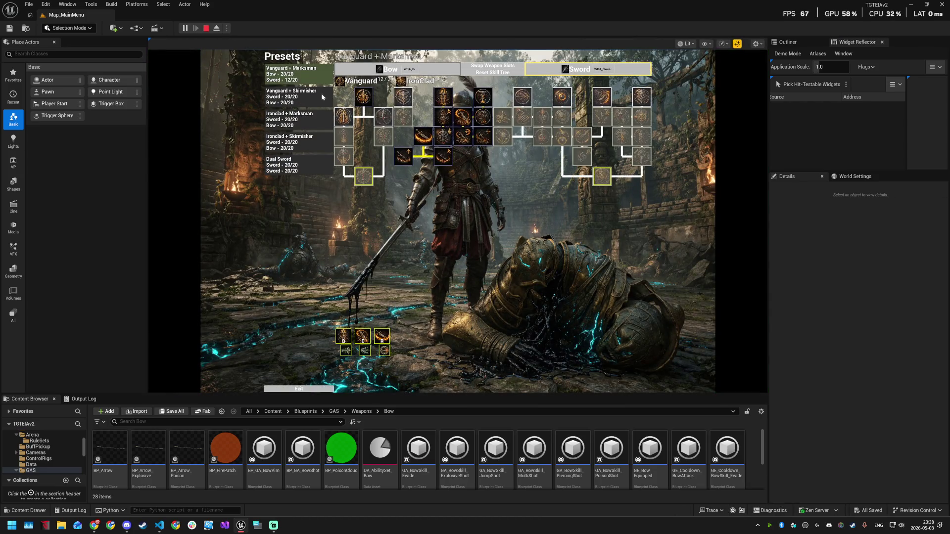
click(333, 80)
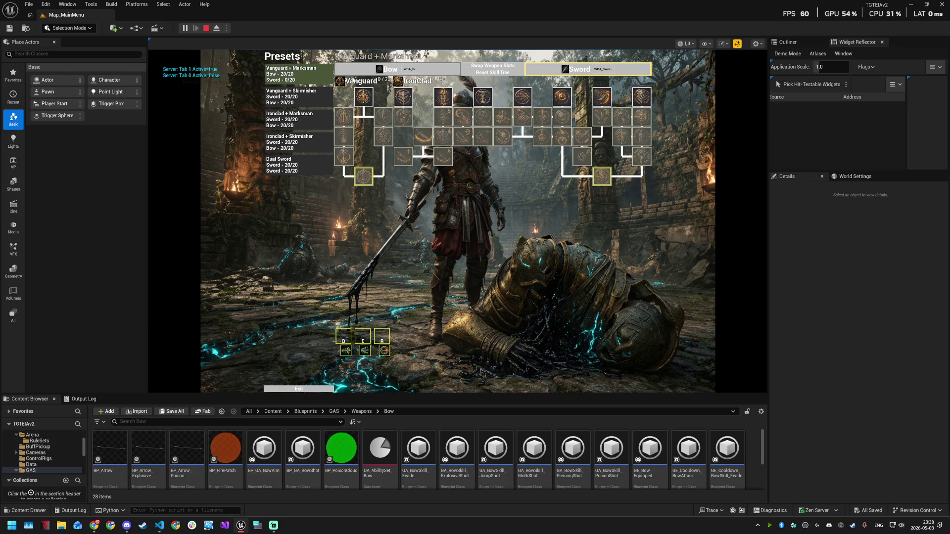
click(492, 69)
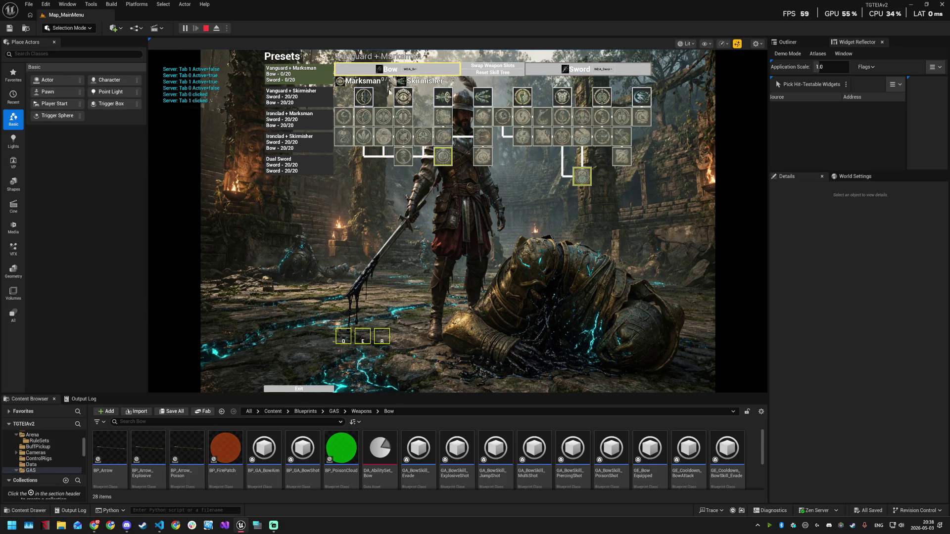
click(359, 75)
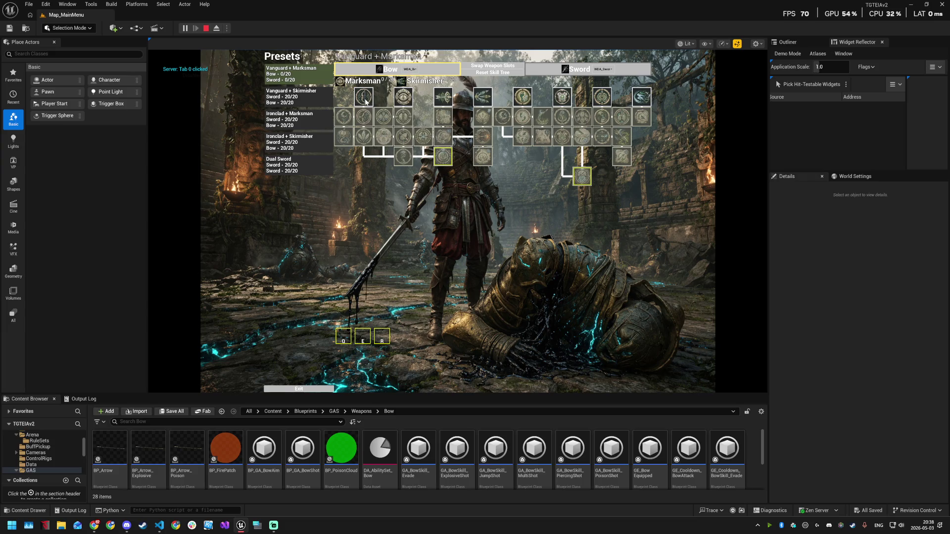
mouse_move(366, 102)
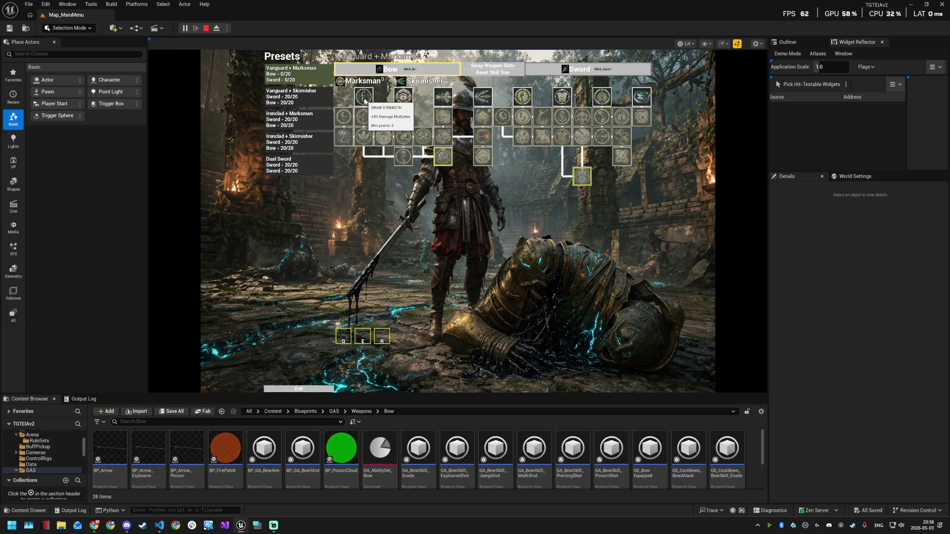
- Try the Vanguard + Skirmisher, Ironclad + Marksman, Ironclad + Skirmisher, Dual Sword and Vanguard + Marksman presets
click(314, 101)
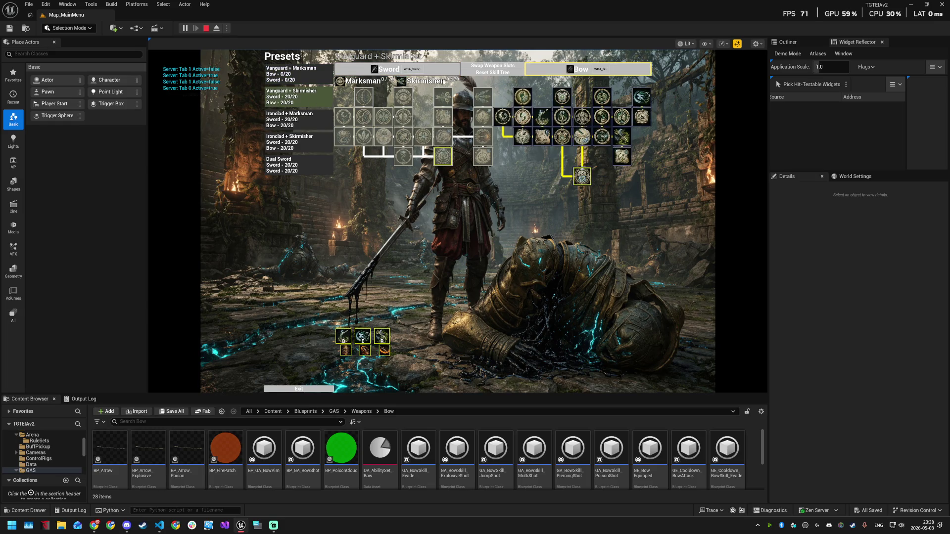
click(478, 73)
click(472, 73)
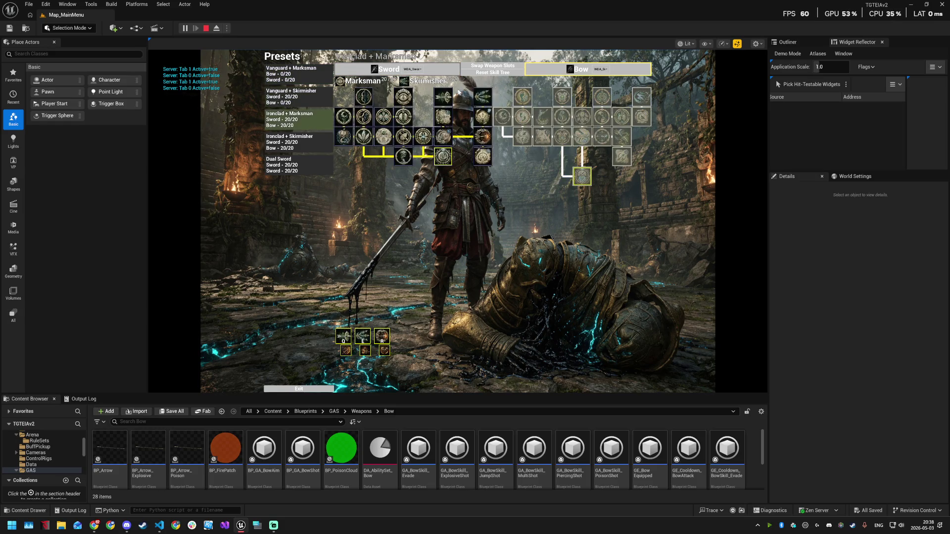
click(470, 73)
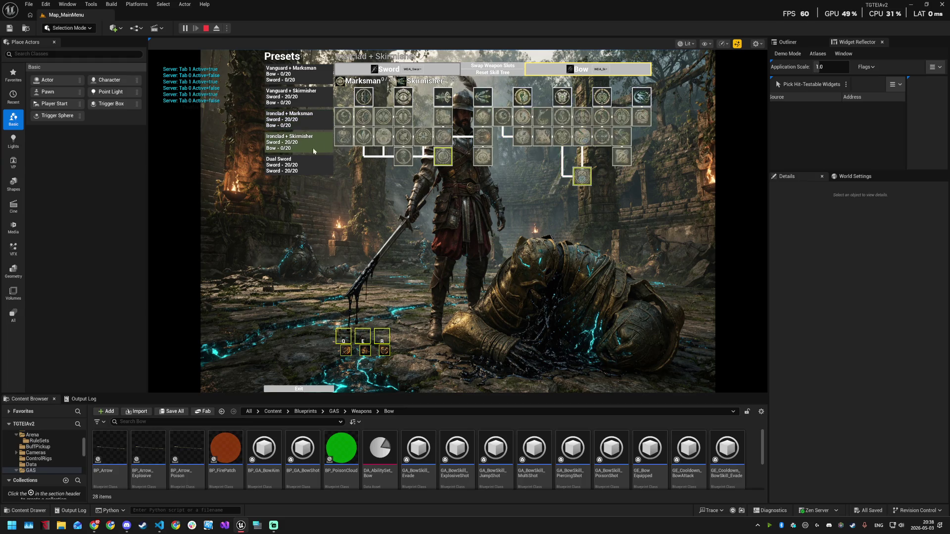
click(472, 73)
click(477, 73)
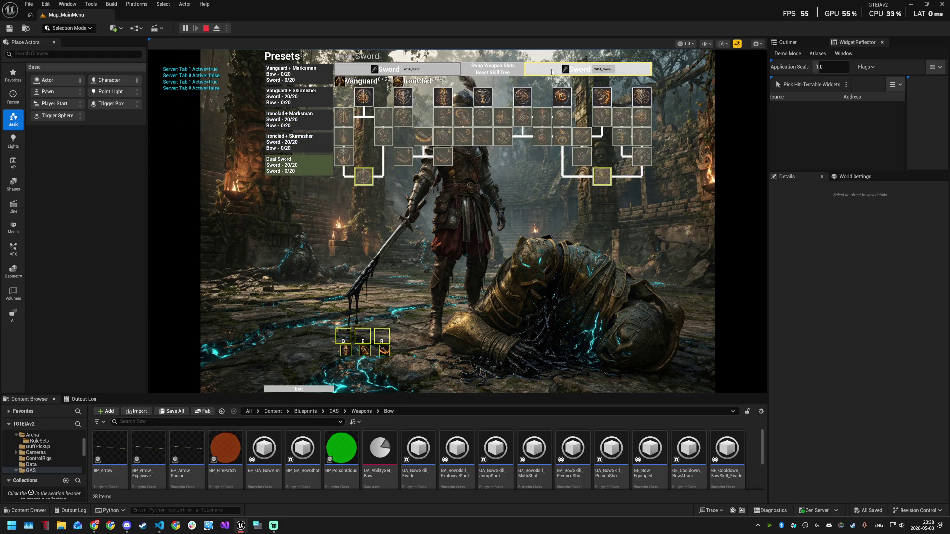
click(446, 66)
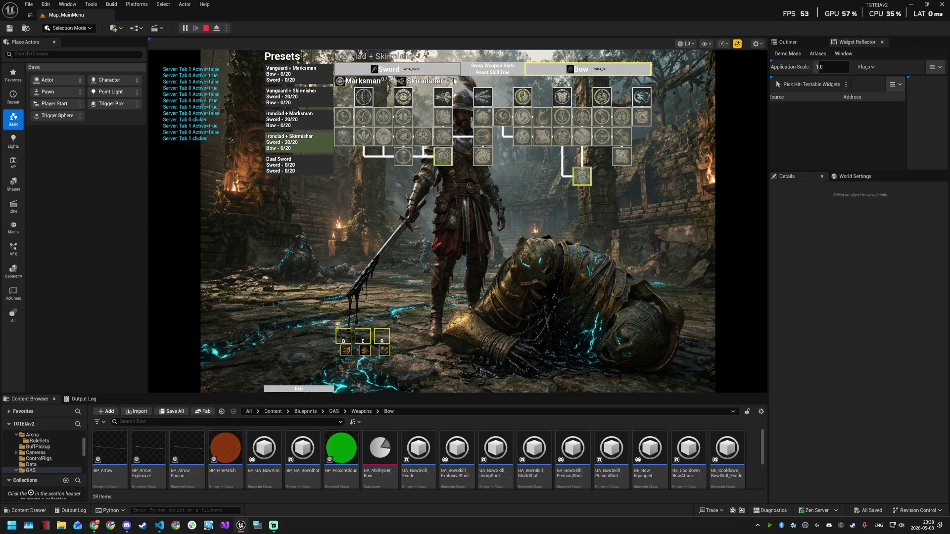
click(492, 73)
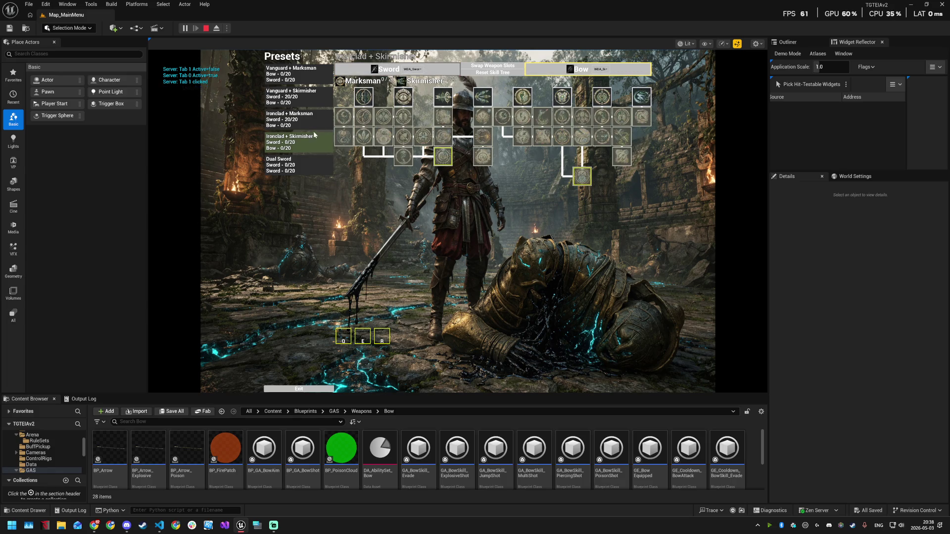
click(310, 101)
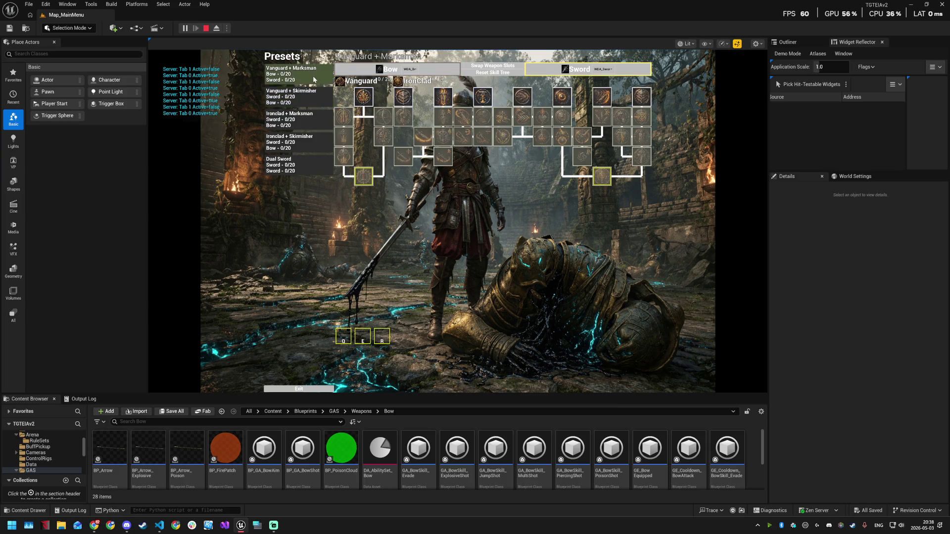
click(411, 70)
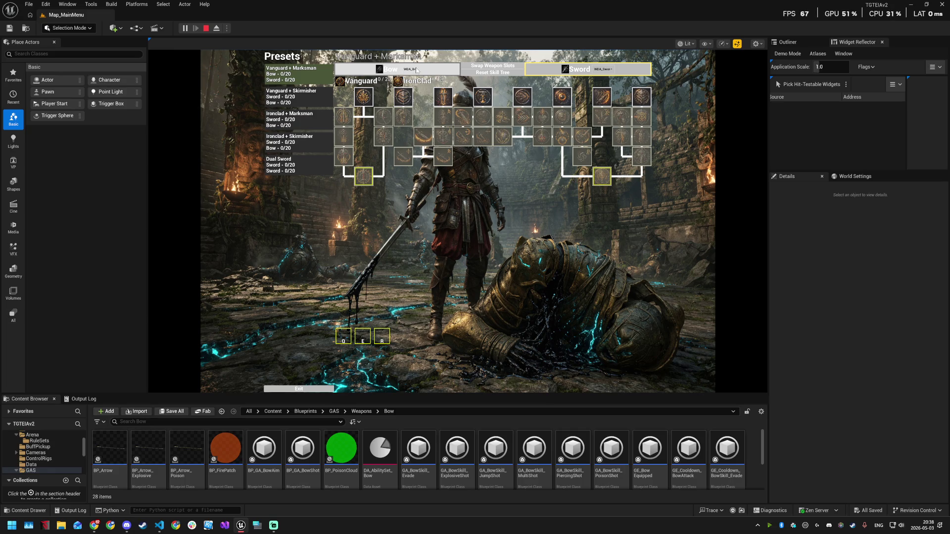
- Load Vanguard + Skirmisher and Ironclad + Marksman, setting the first weapon slot to Bow each time
click(610, 71)
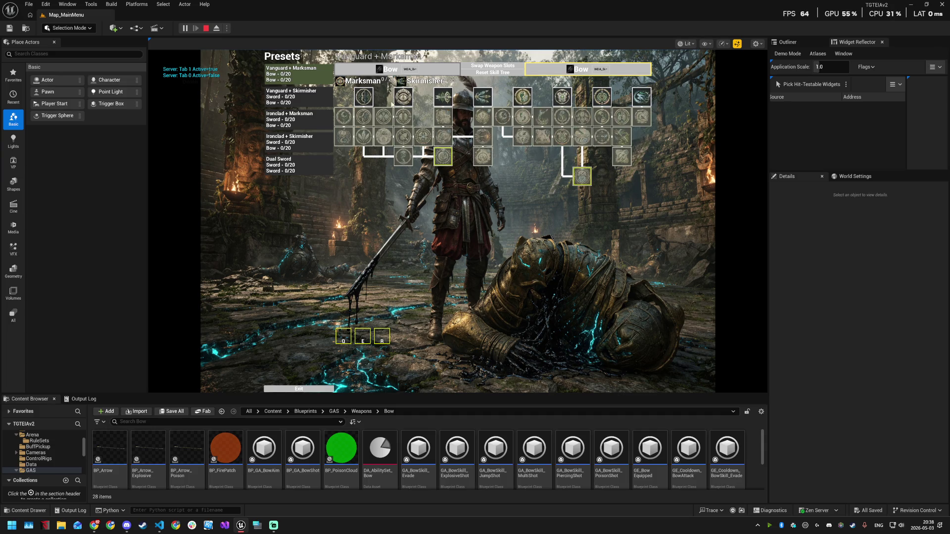
click(391, 70)
click(412, 69)
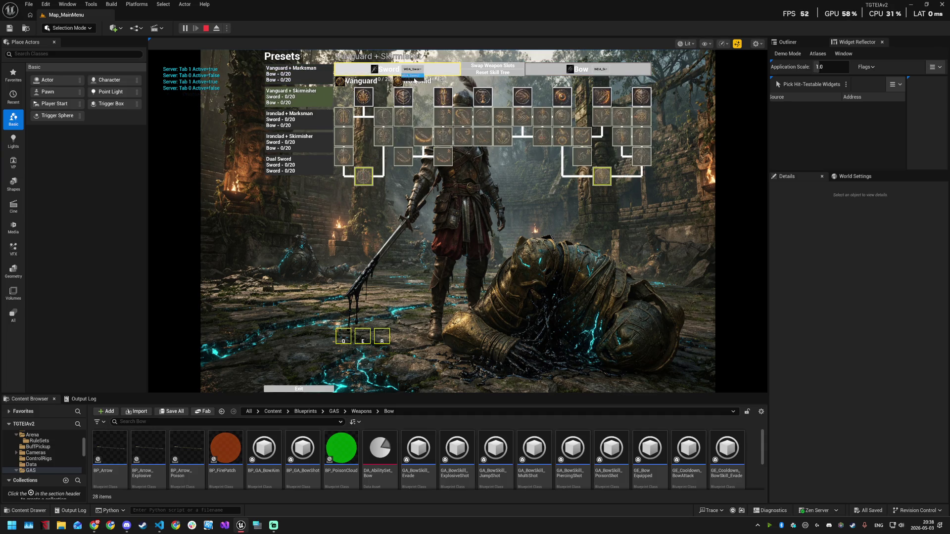
click(414, 76)
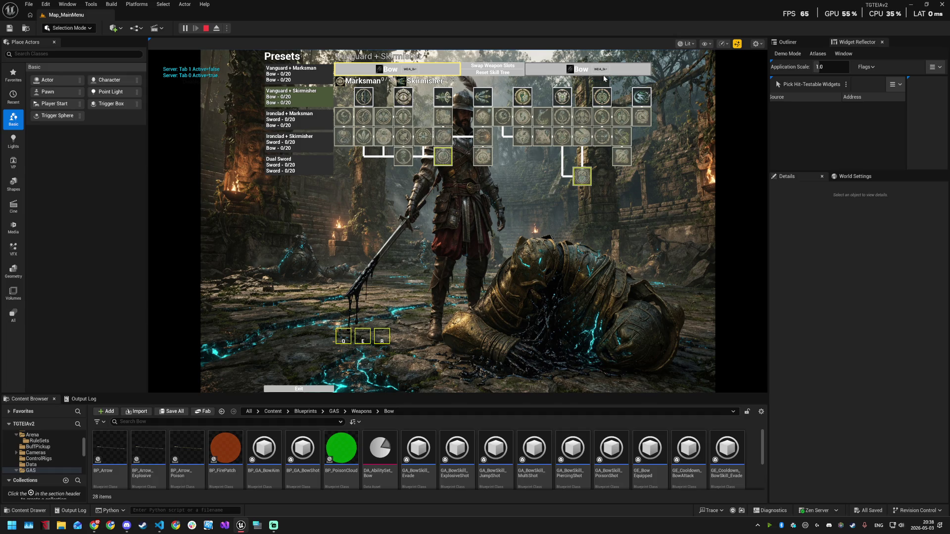
click(312, 120)
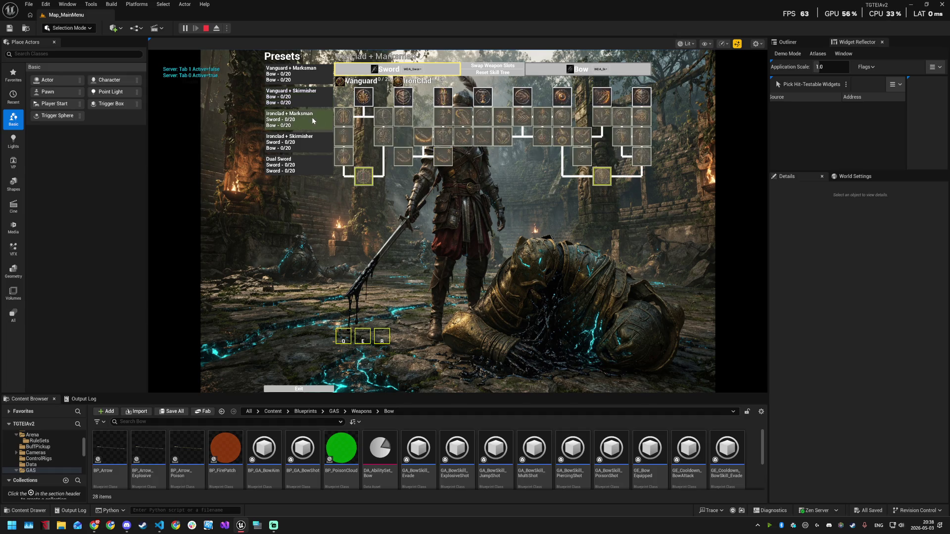
click(412, 69)
click(414, 76)
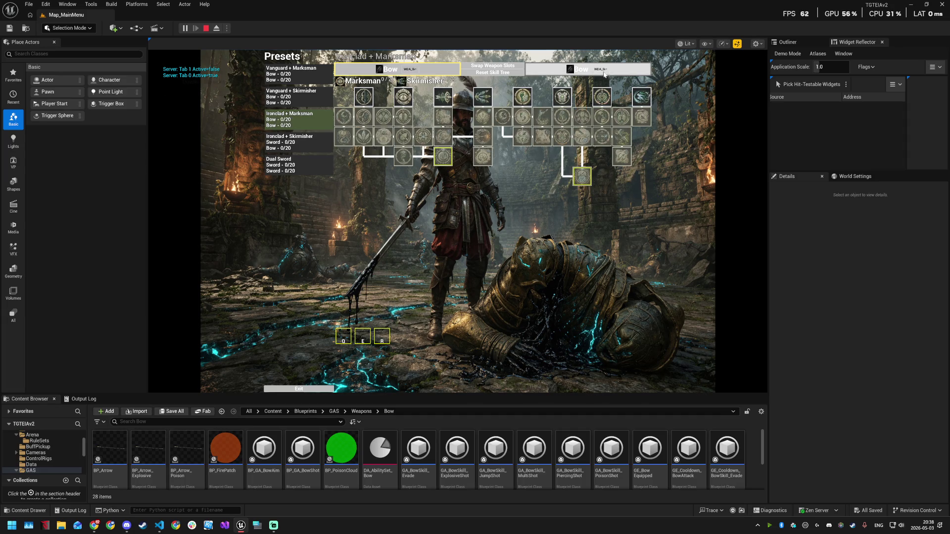
- Load Ironclad + Skirmisher with Bow first, then Dual Sword, toggling between the two Sword slots
click(304, 142)
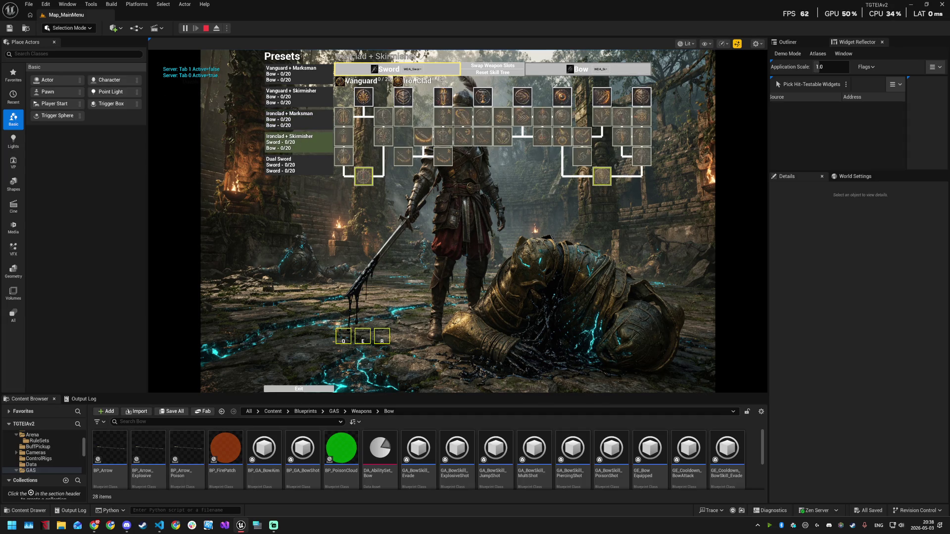
click(412, 69)
click(413, 75)
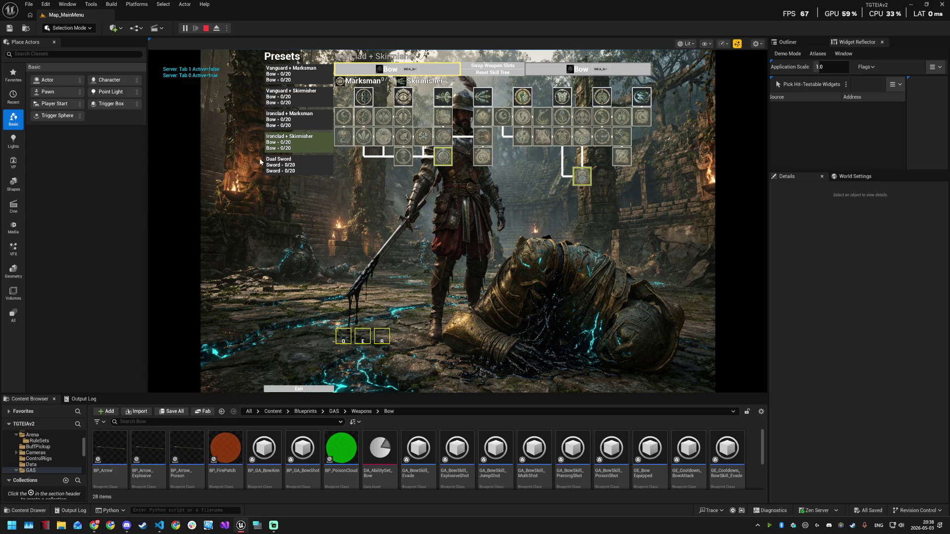
click(311, 168)
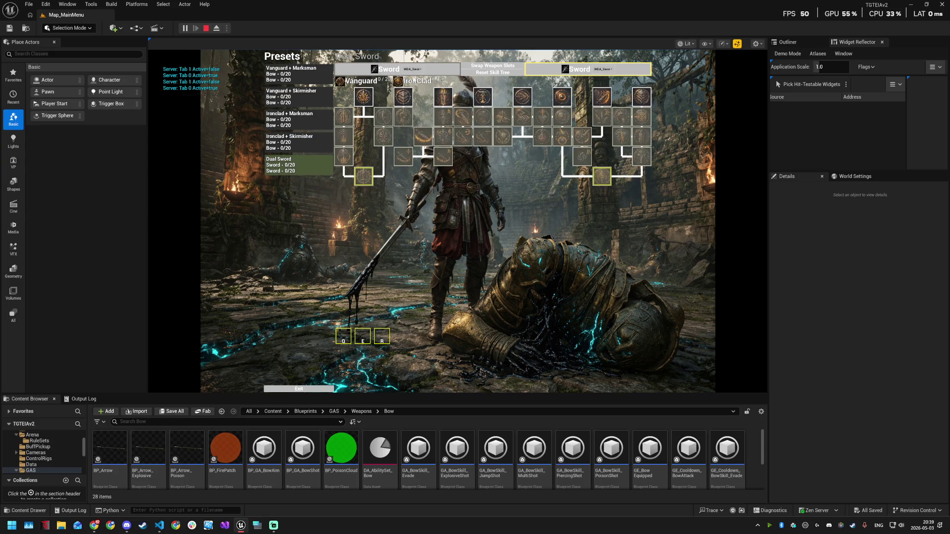
click(611, 69)
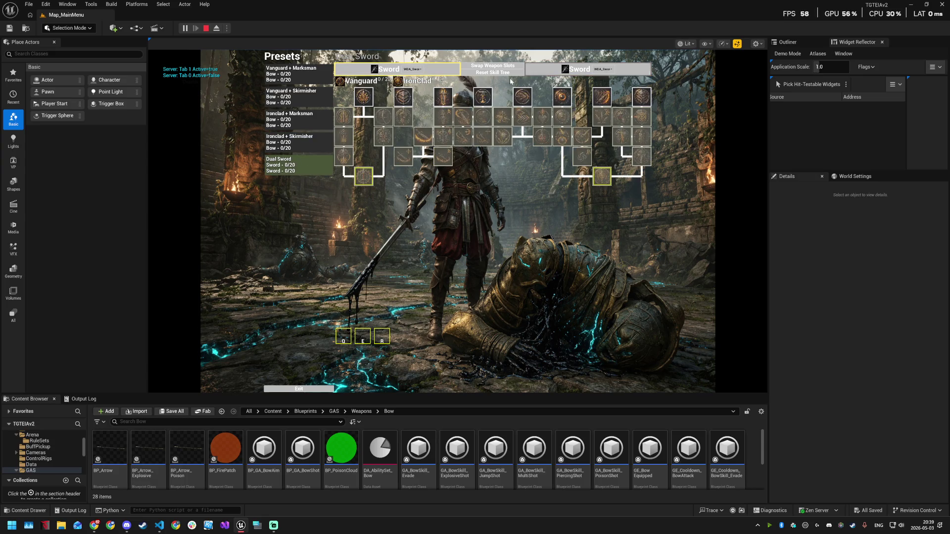
click(605, 74)
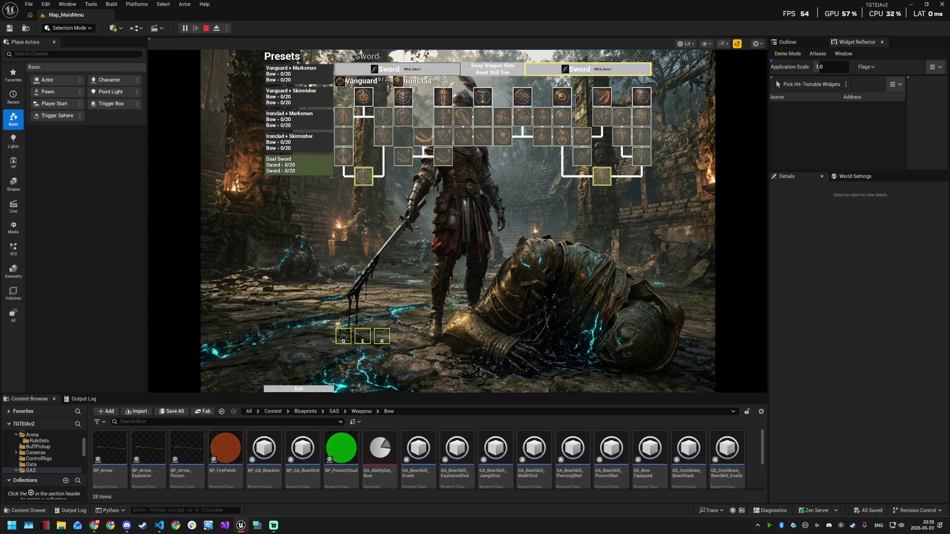
key(alt+Tab)
key(alt+Tab)
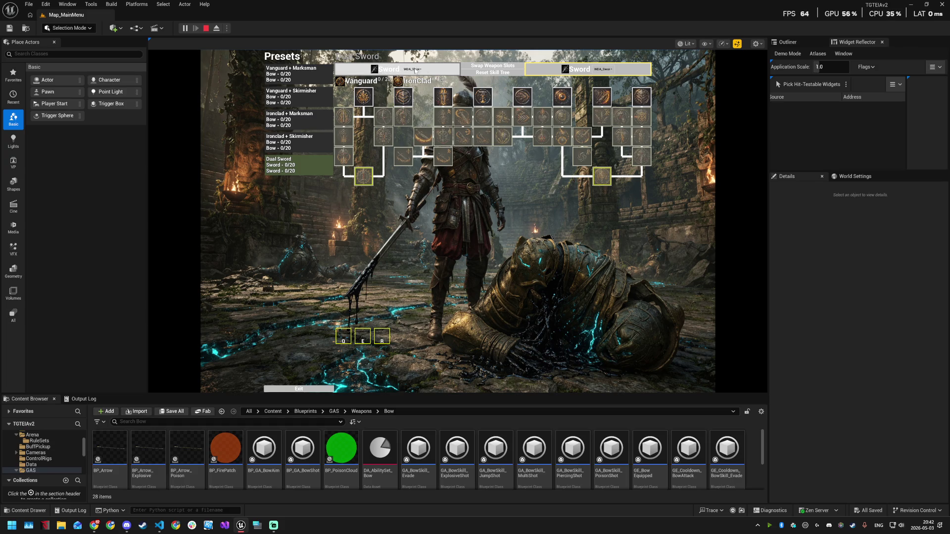
key(alt+Tab)
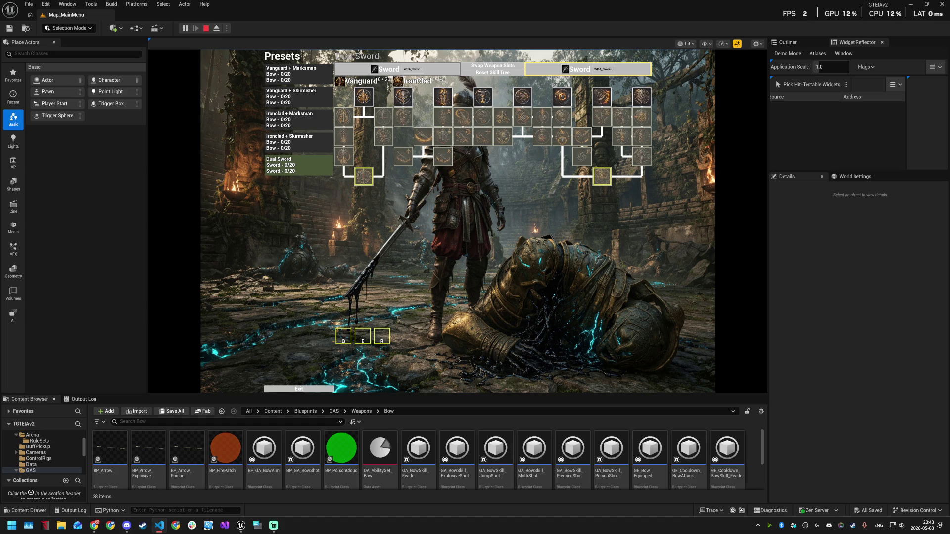
- Load the Vanguard + Marksman preset and bring up a Bow skill's Draw Strength tooltip
click(363, 95)
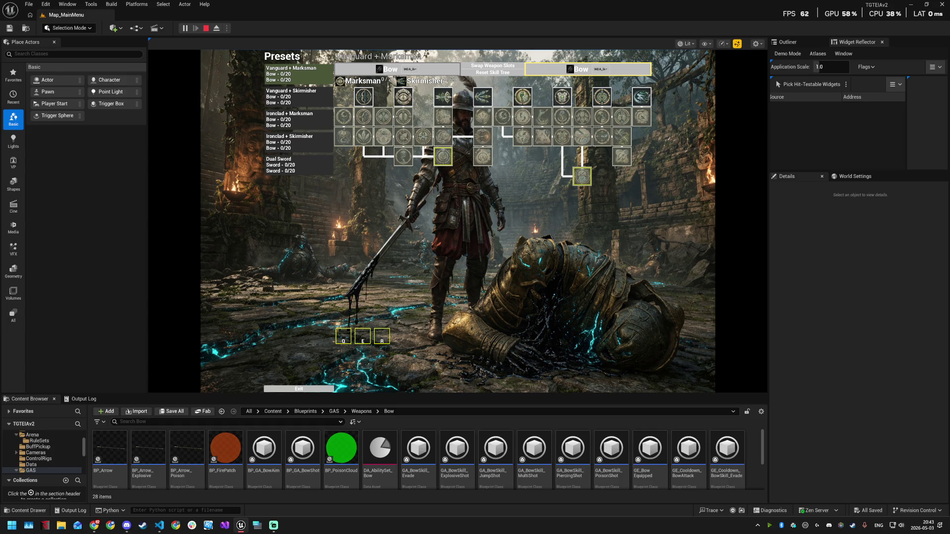
key(alt+Tab)
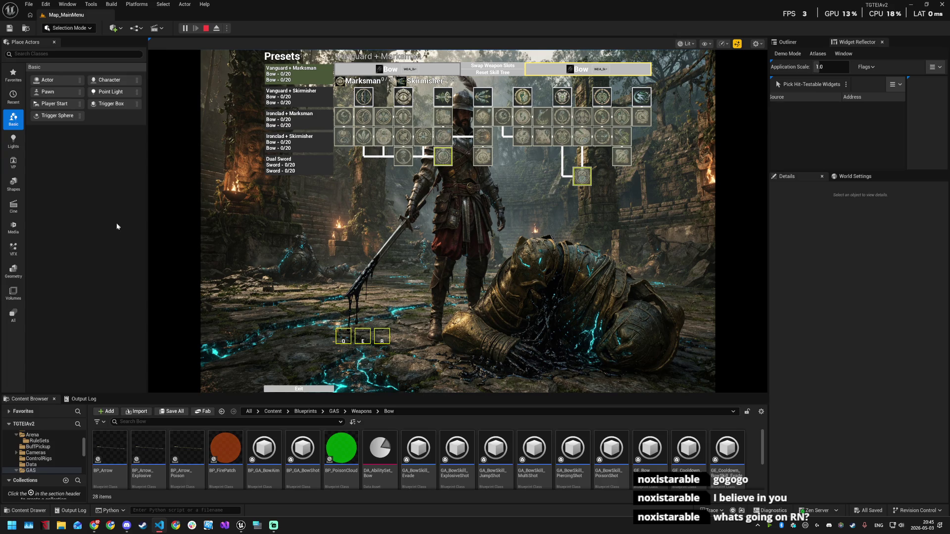
mouse_move(356, 103)
click(300, 388)
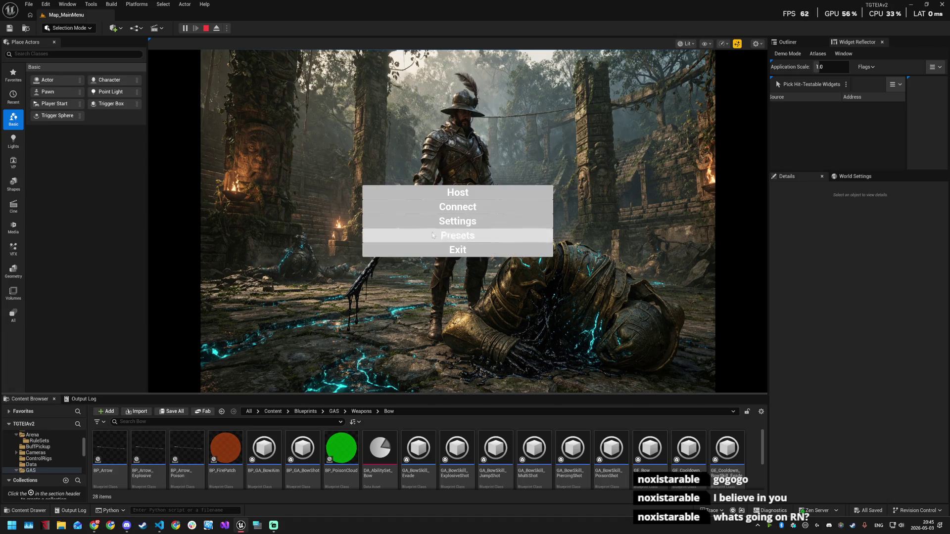
click(451, 194)
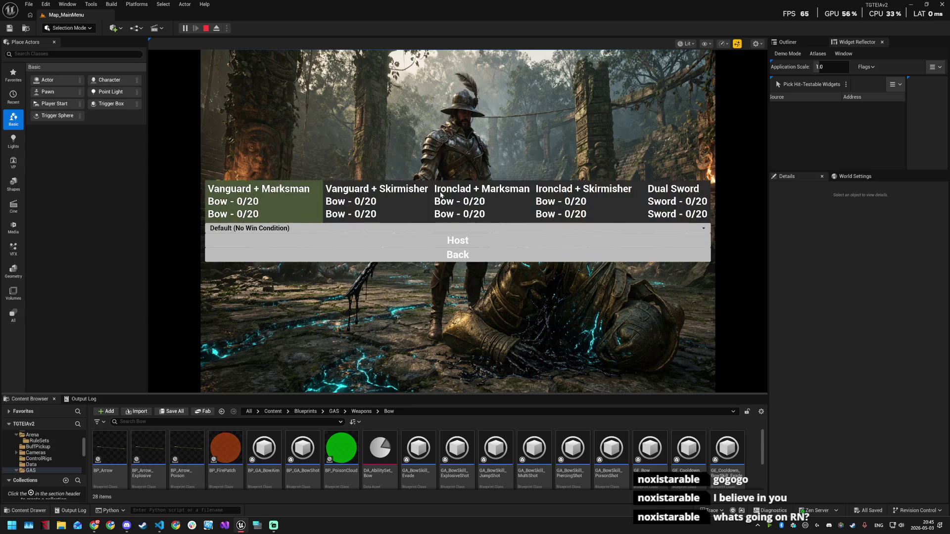
click(459, 255)
click(451, 234)
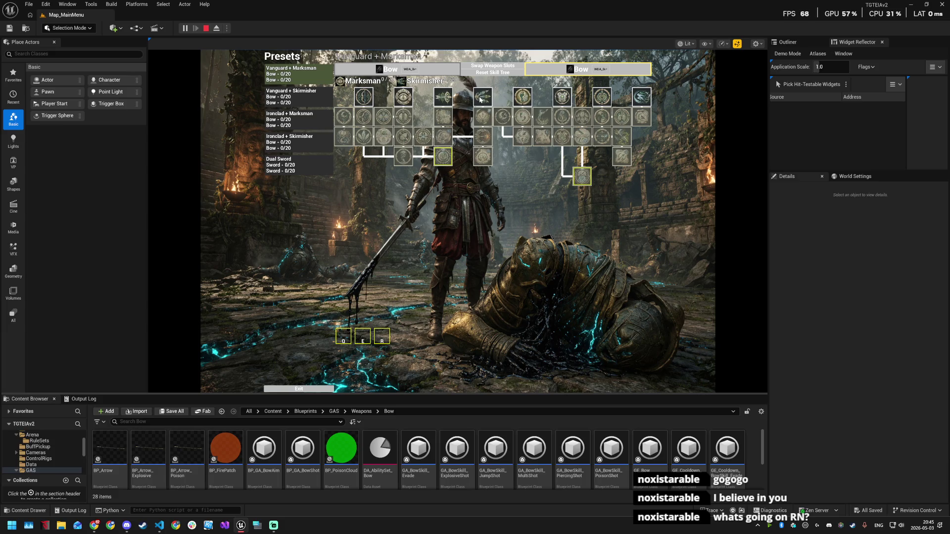
mouse_move(480, 100)
mouse_move(480, 118)
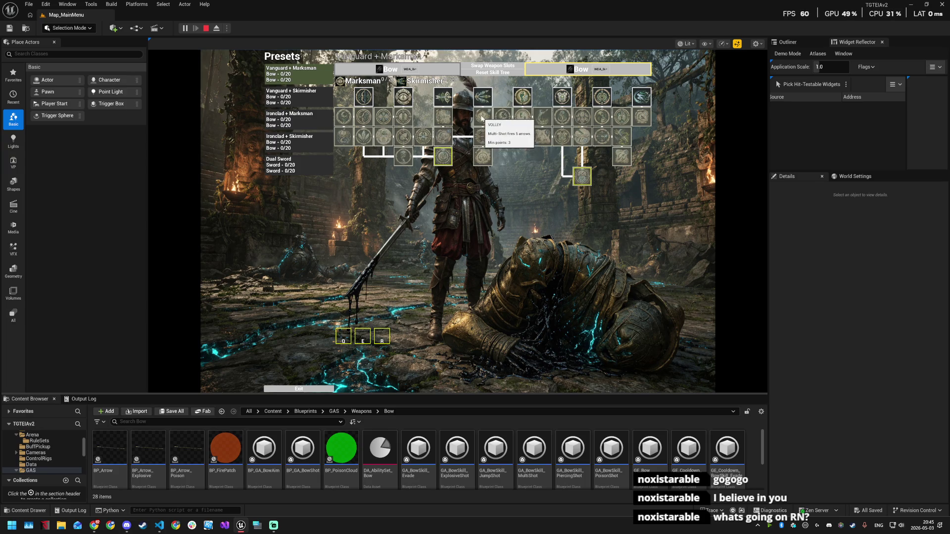
mouse_move(483, 141)
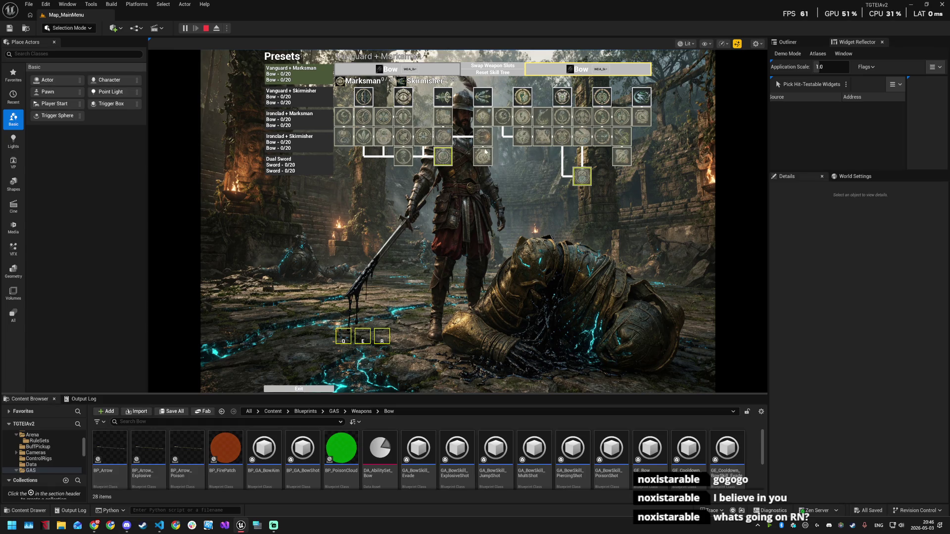
mouse_move(483, 157)
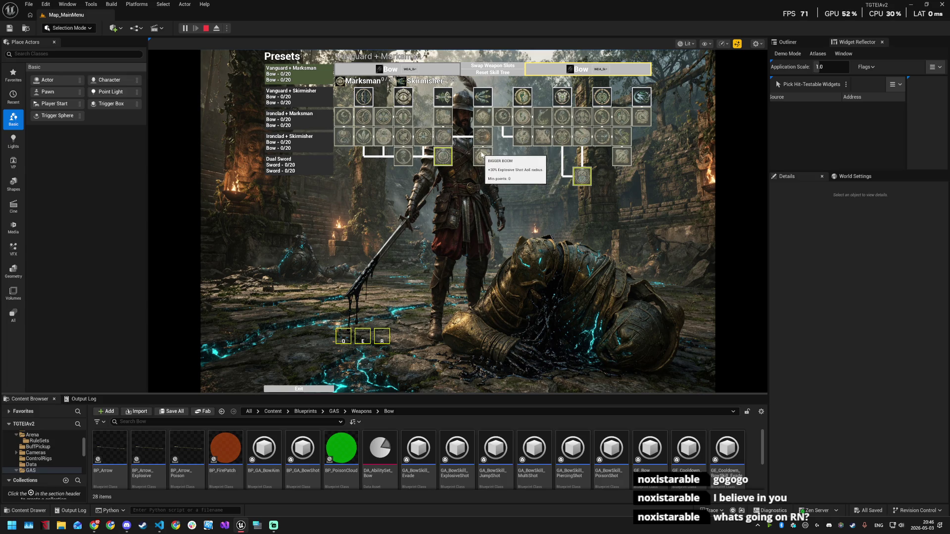
mouse_move(450, 139)
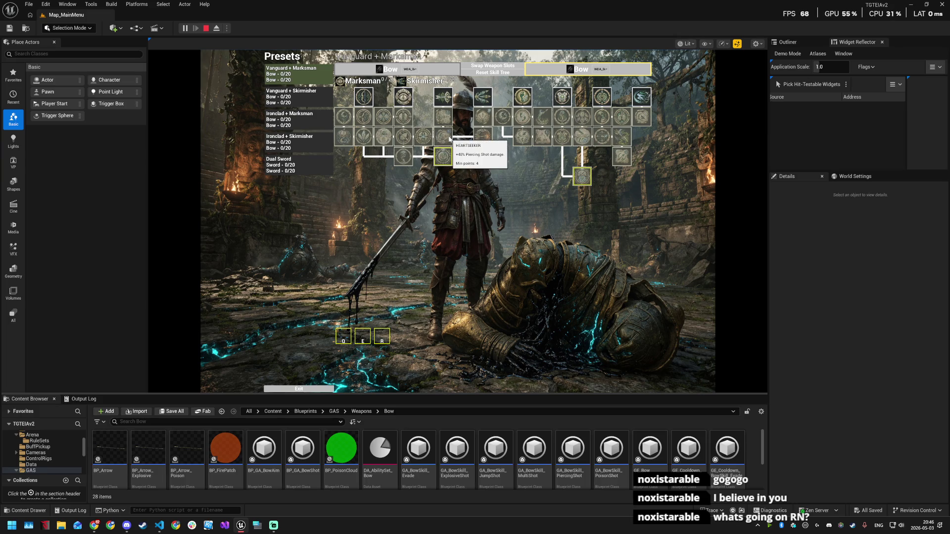
mouse_move(447, 119)
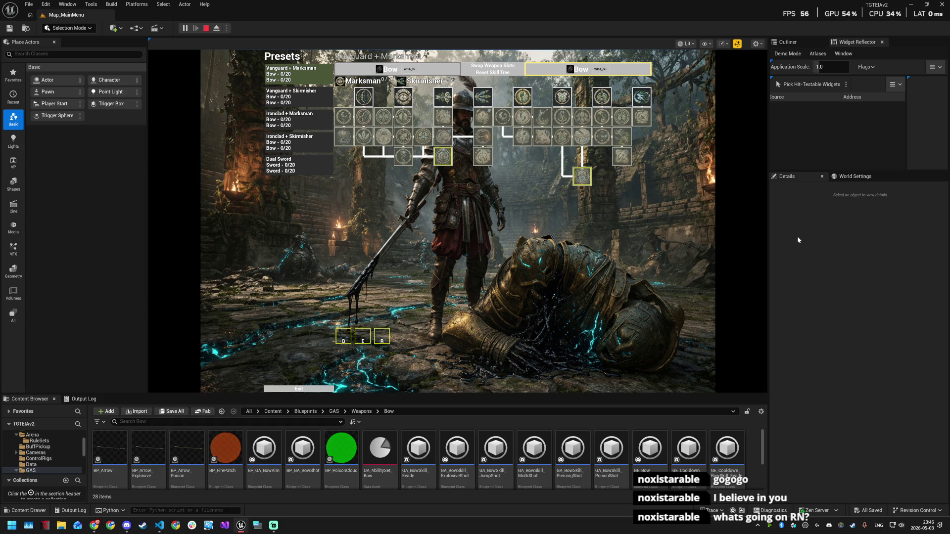
mouse_move(439, 137)
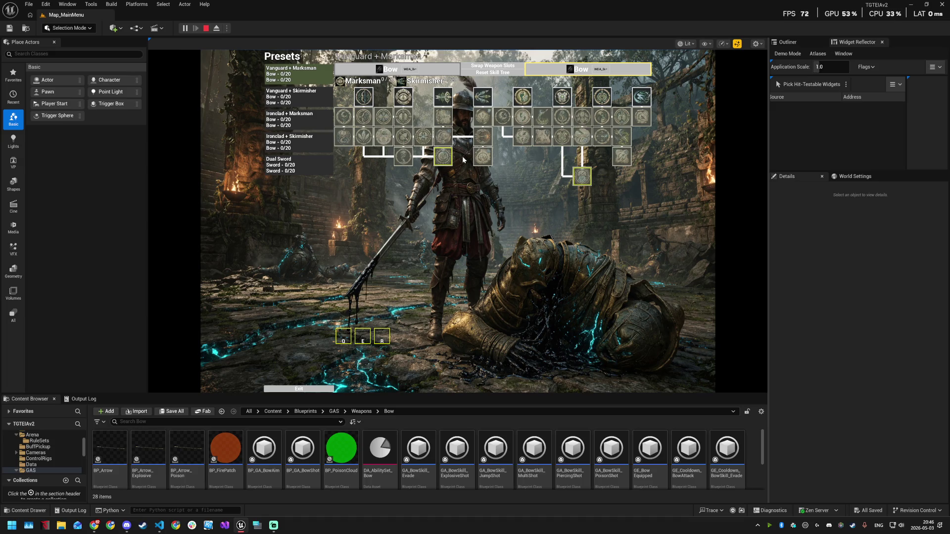
key(alt+Tab)
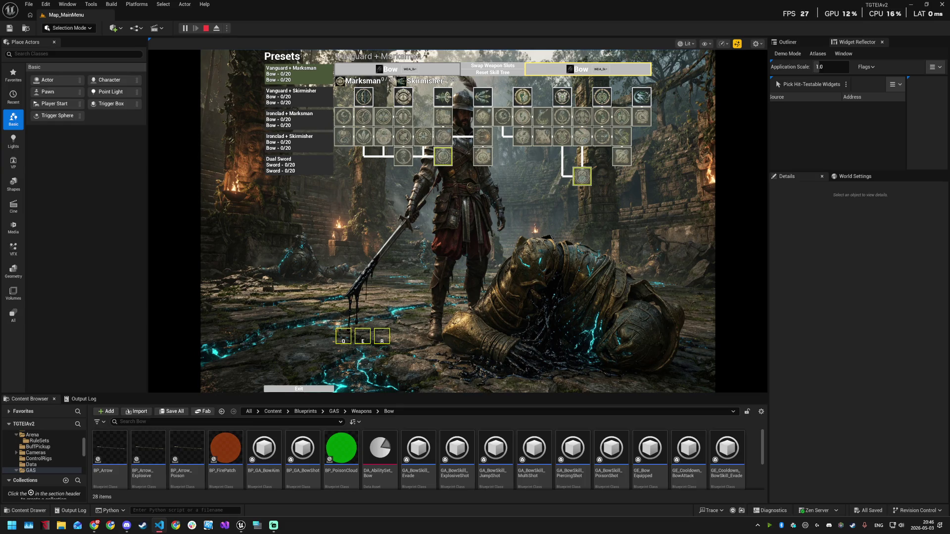
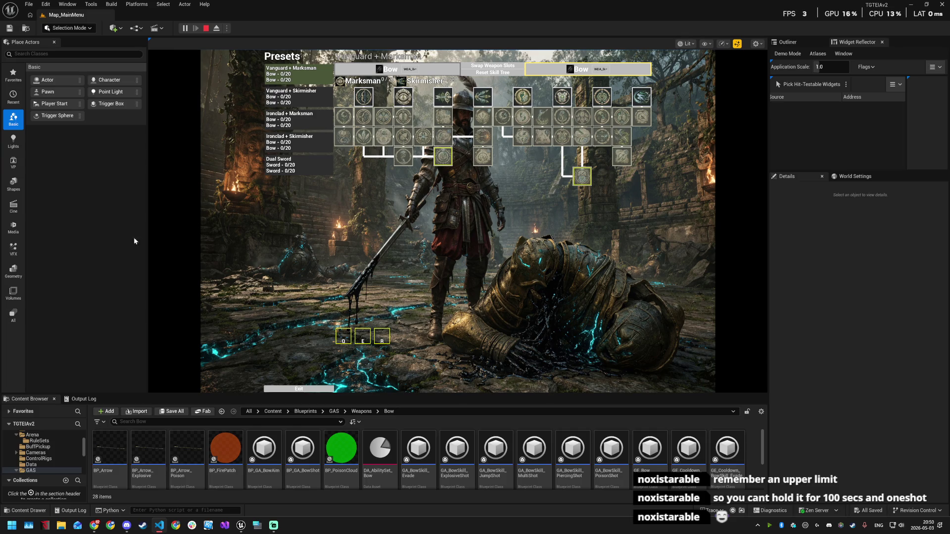
- Stop the play session, load Map_Arena from Favorite Levels, and show the Bow weapon assets
click(206, 28)
click(30, 6)
mouse_move(68, 51)
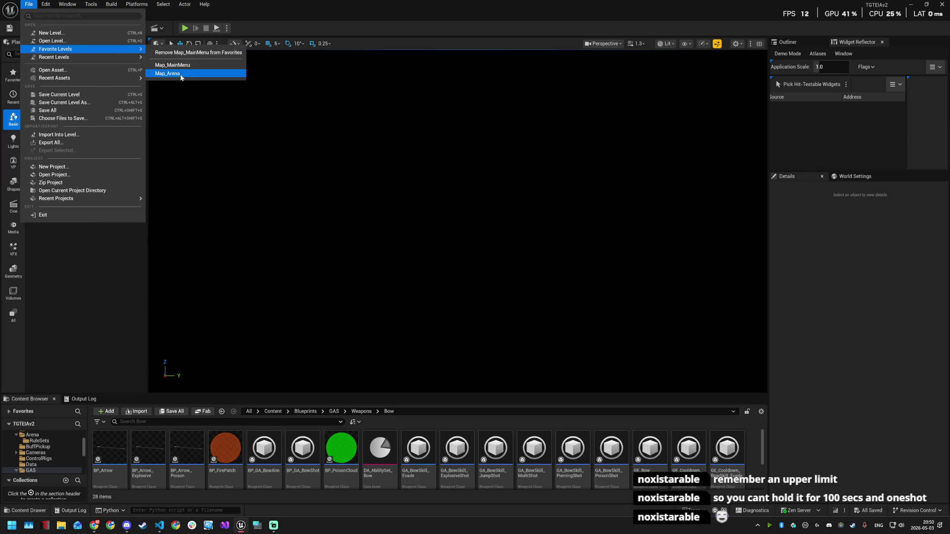
click(167, 73)
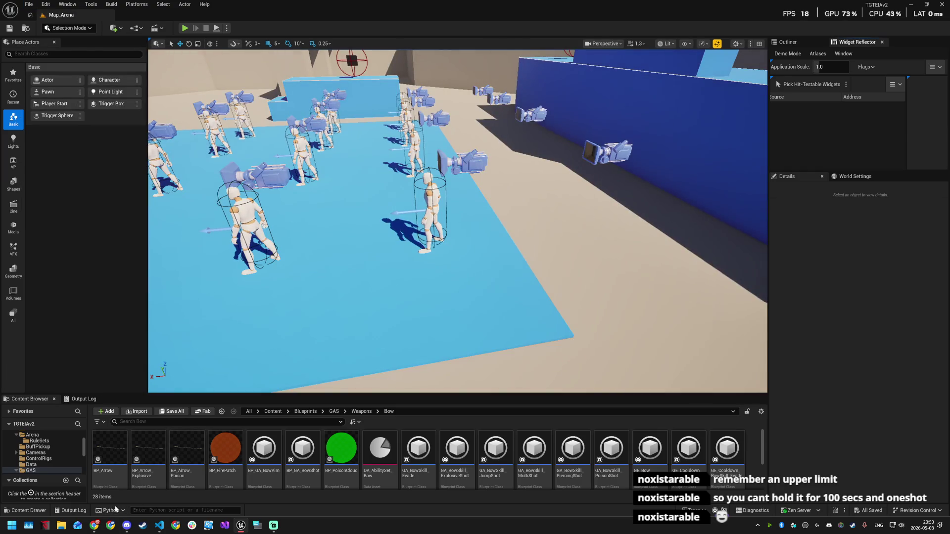
click(26, 511)
- Filter the Bow folder assets by 'shot' and open BP_GA_BowShot
click(113, 321)
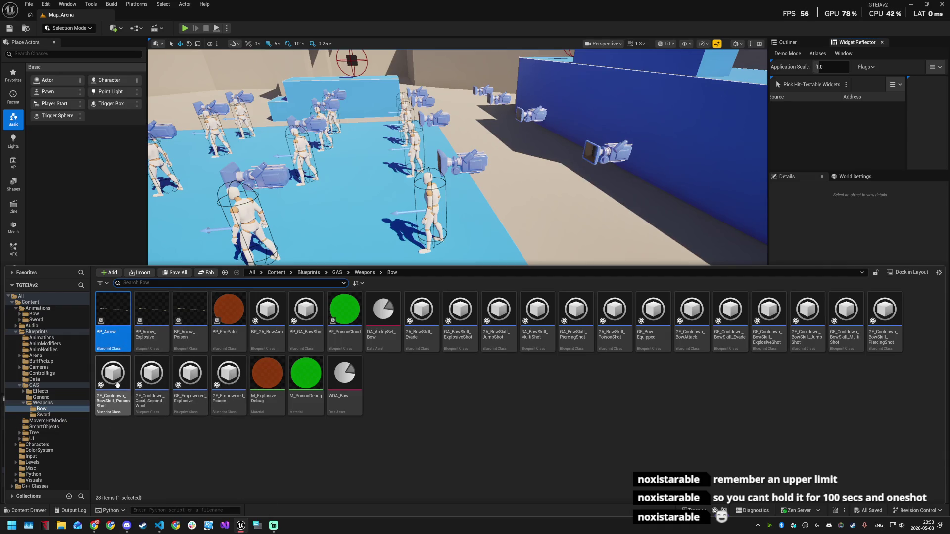
mouse_move(433, 345)
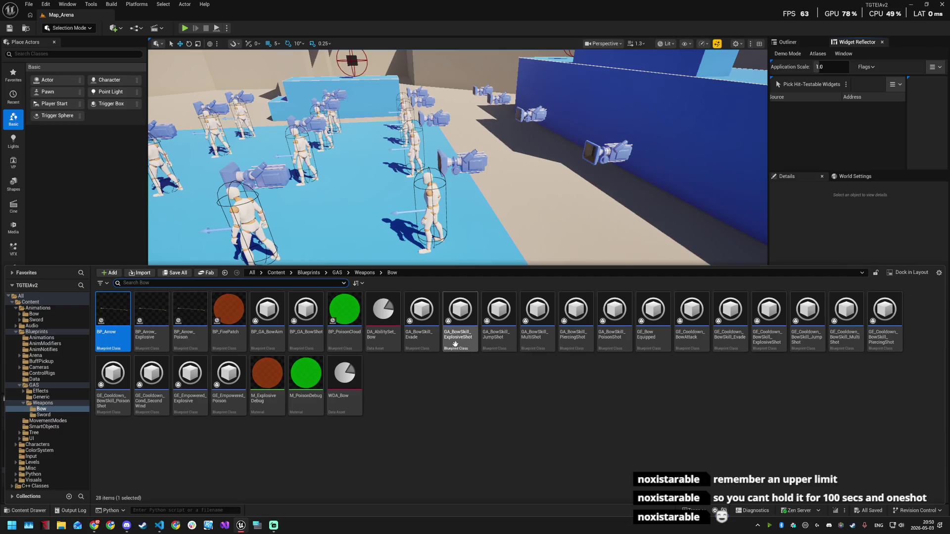
mouse_move(508, 349)
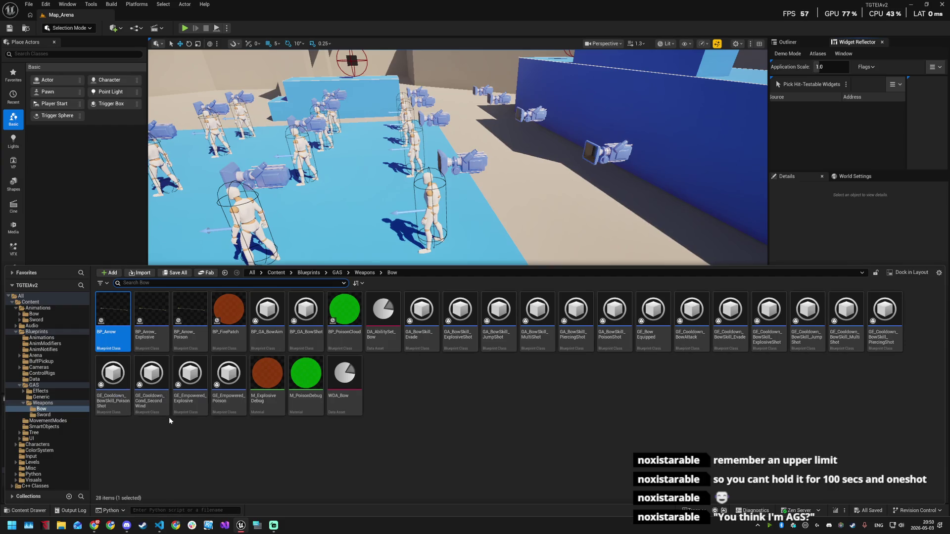
text(shot)
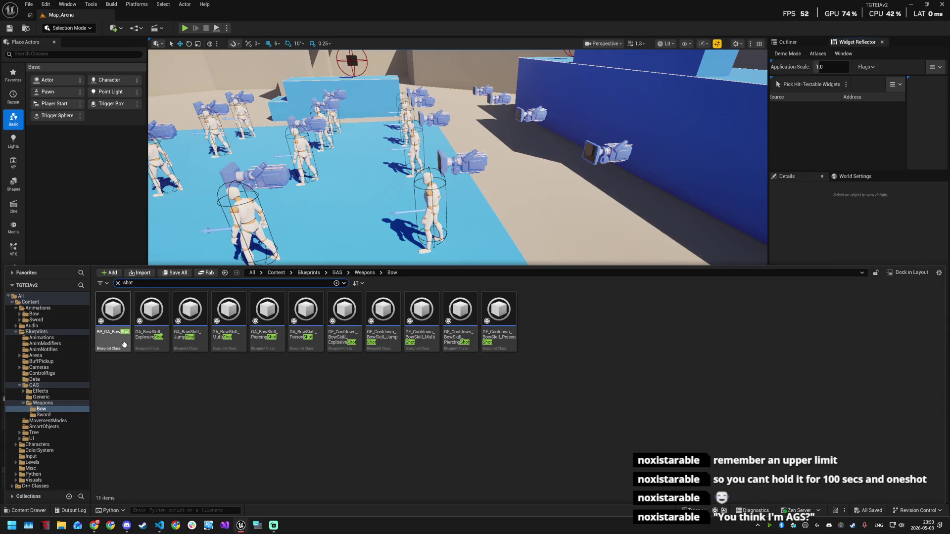
double_click(124, 344)
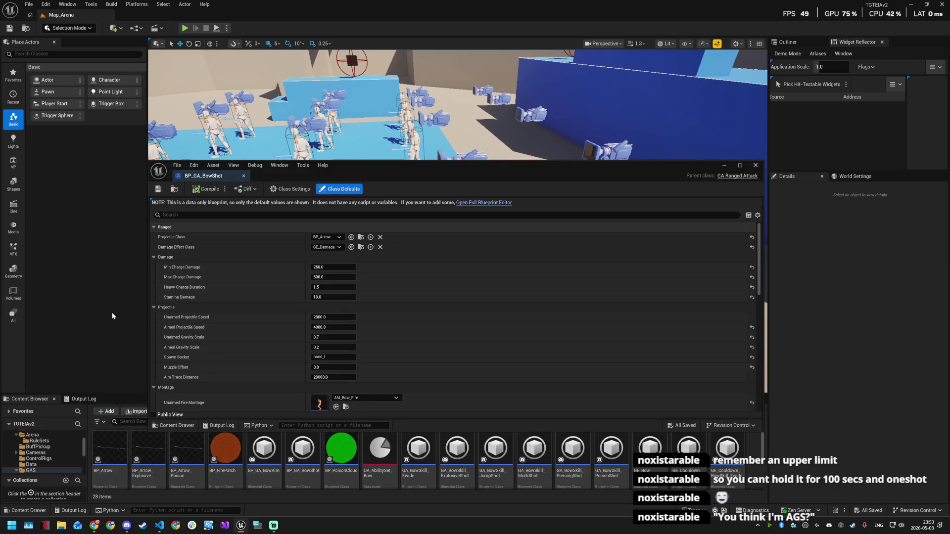
- Check BowShot's Min Charge Damage 250, Max Charge Damage 500, Heavy Charge Duration 1.5, then close it
click(322, 267)
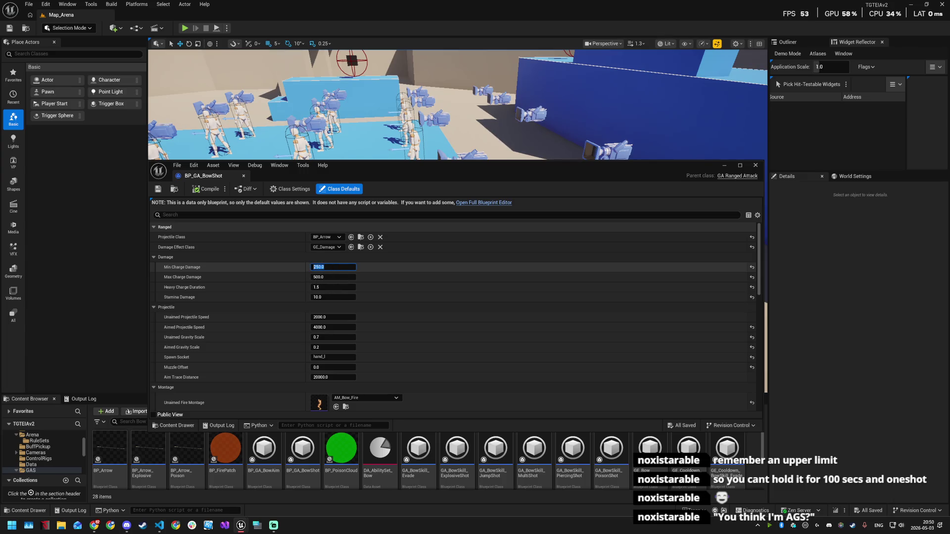
click(324, 277)
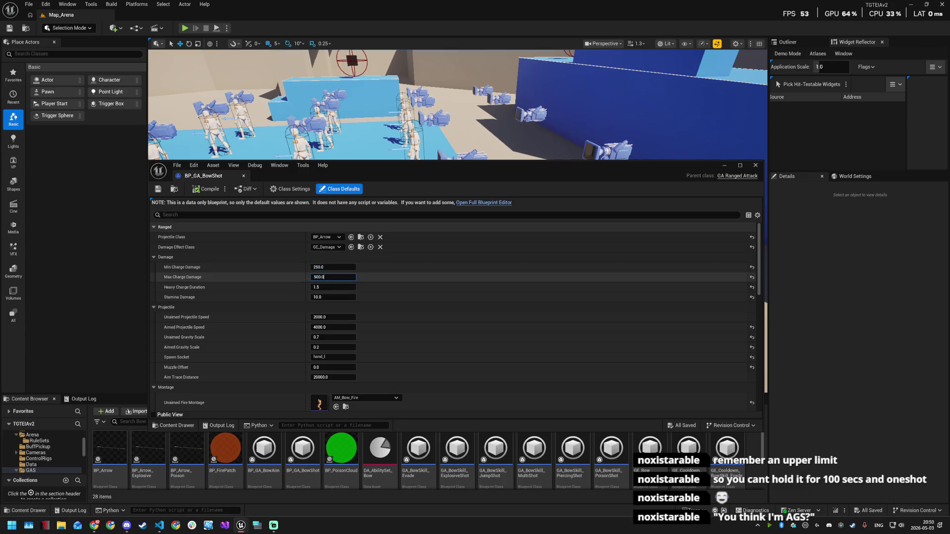
click(325, 286)
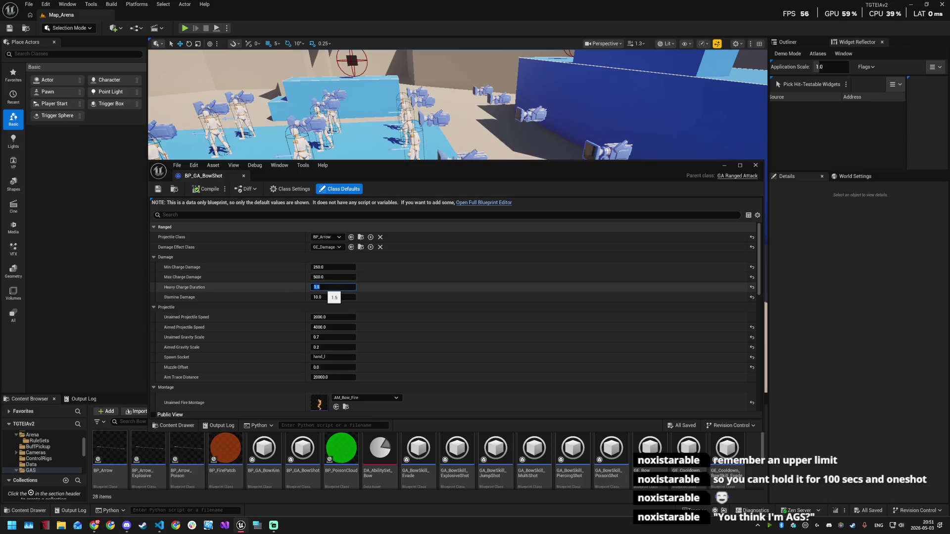
click(322, 287)
key(ctrl+a)
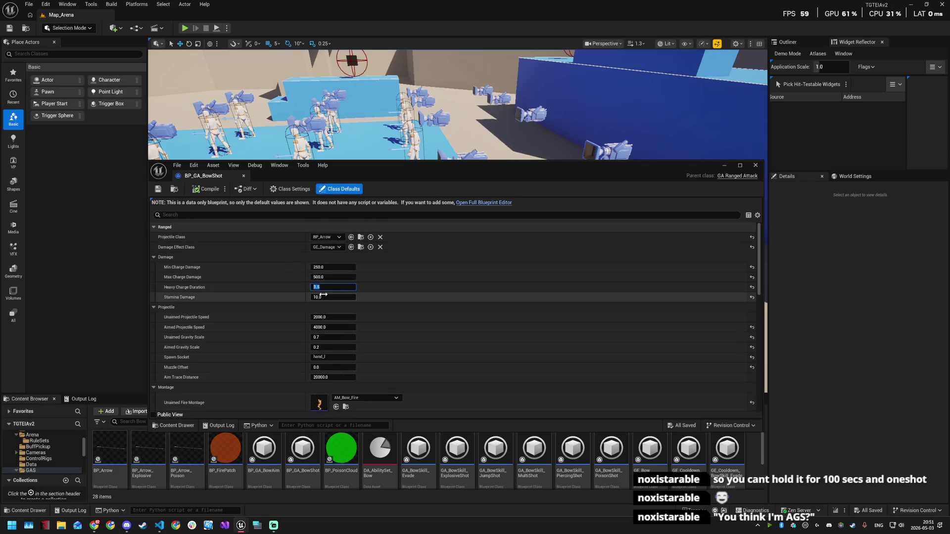
click(321, 267)
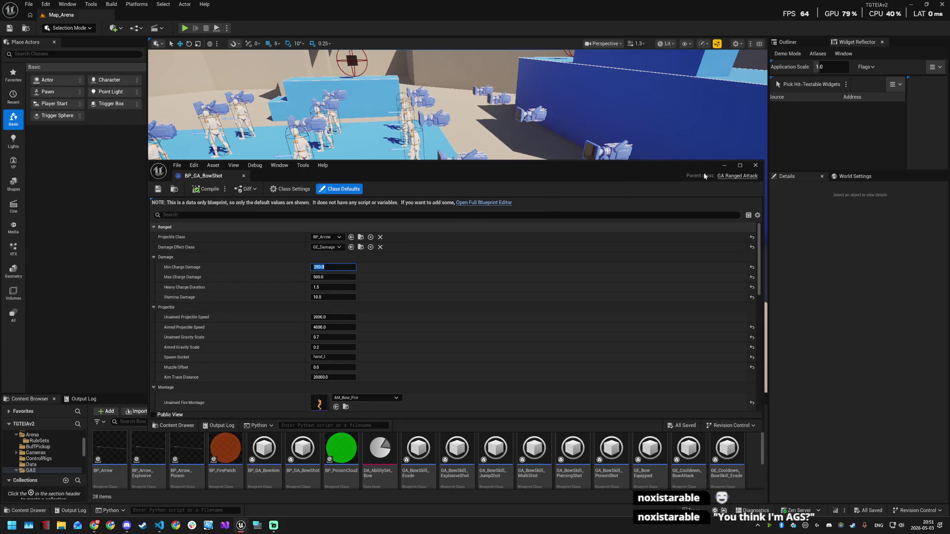
click(755, 166)
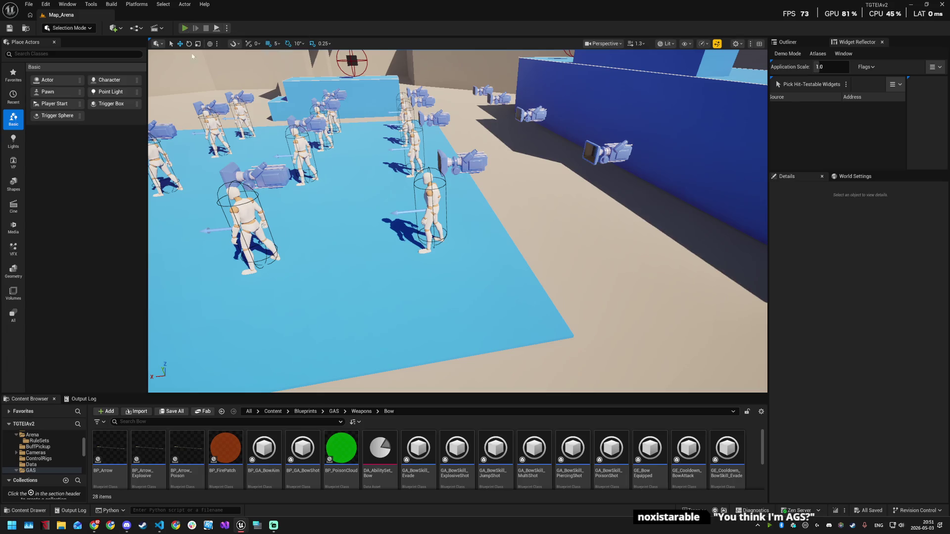
- Start playing Map_Arena and fire quick and 250-damage charged arrows at the targets
key(alt+p)
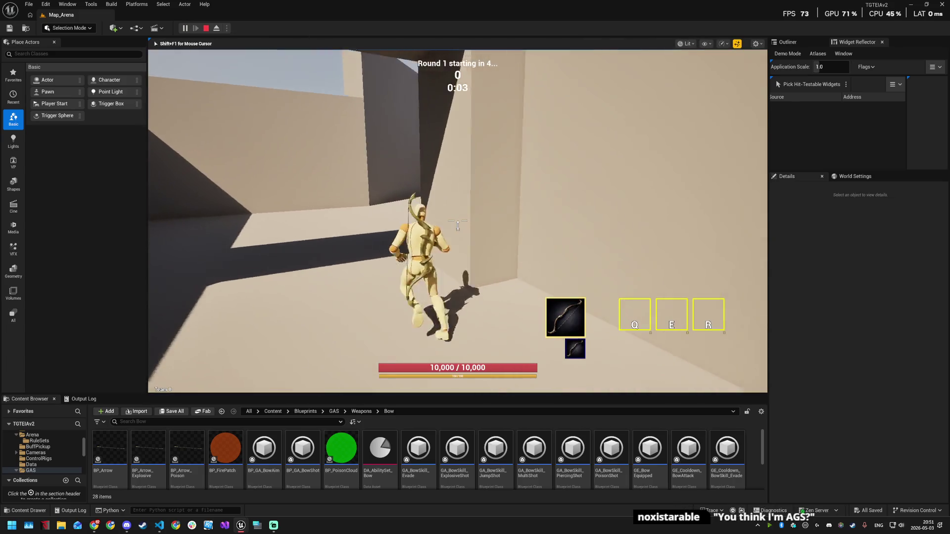
key(w)
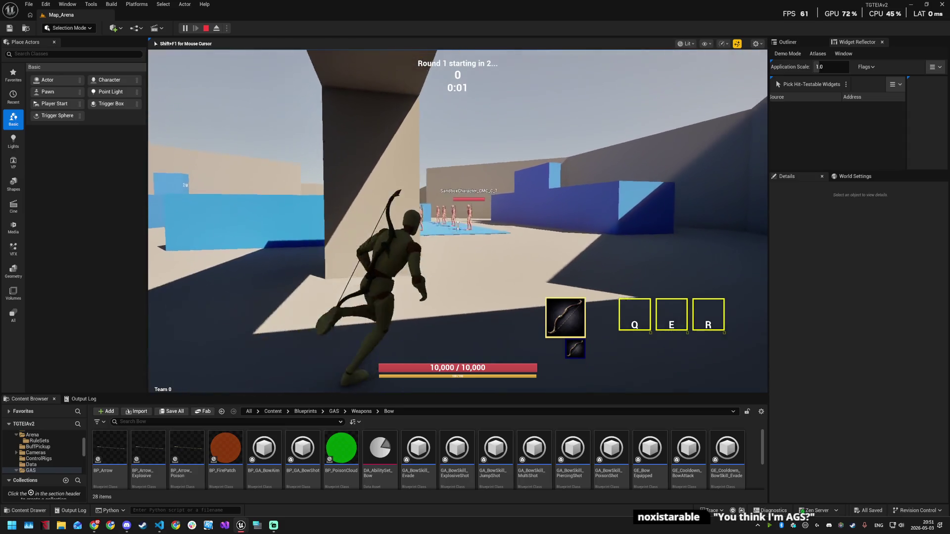
right_click(458, 226)
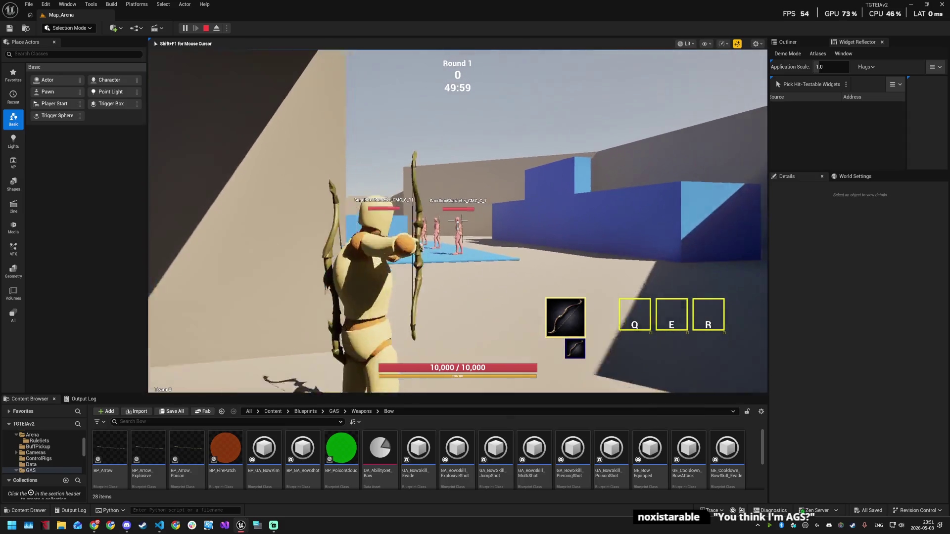
click(457, 226)
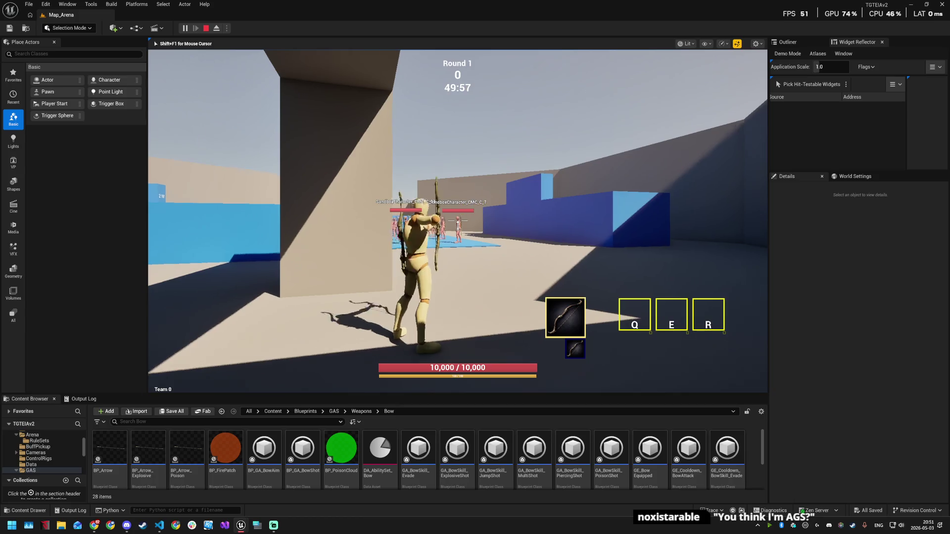
right_click(458, 226)
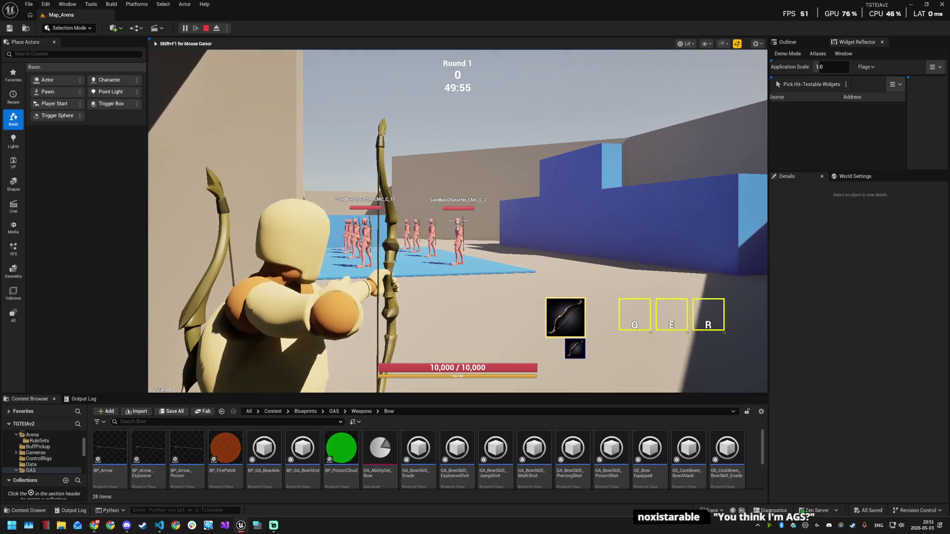
click(458, 226)
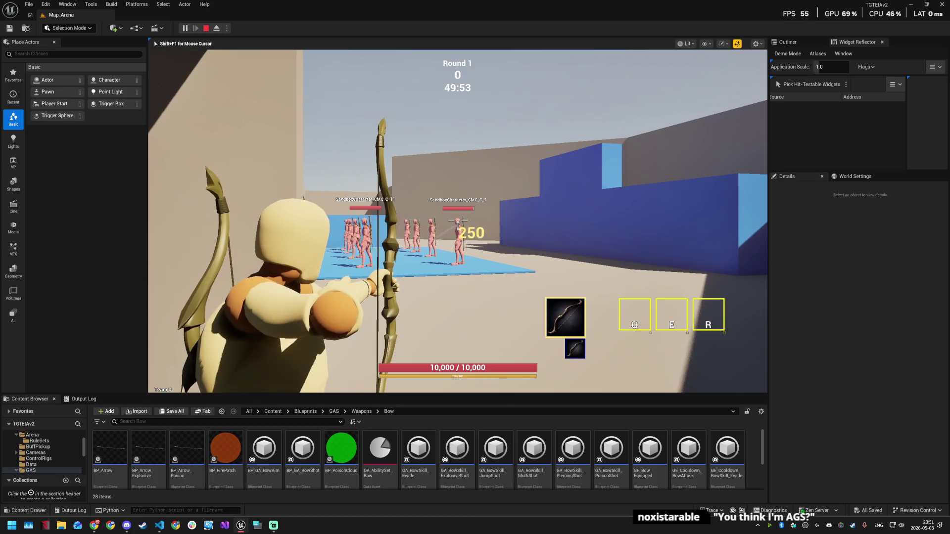
key(w)
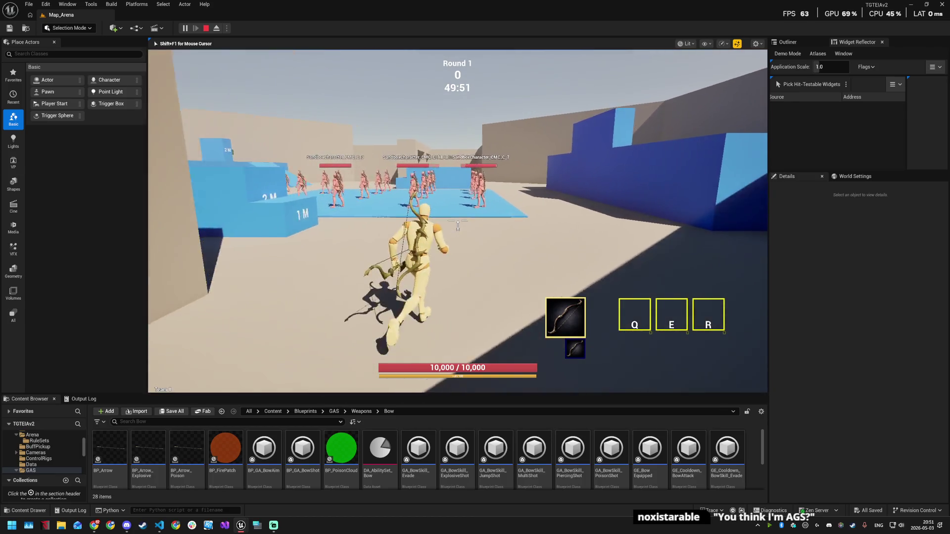
right_click(458, 226)
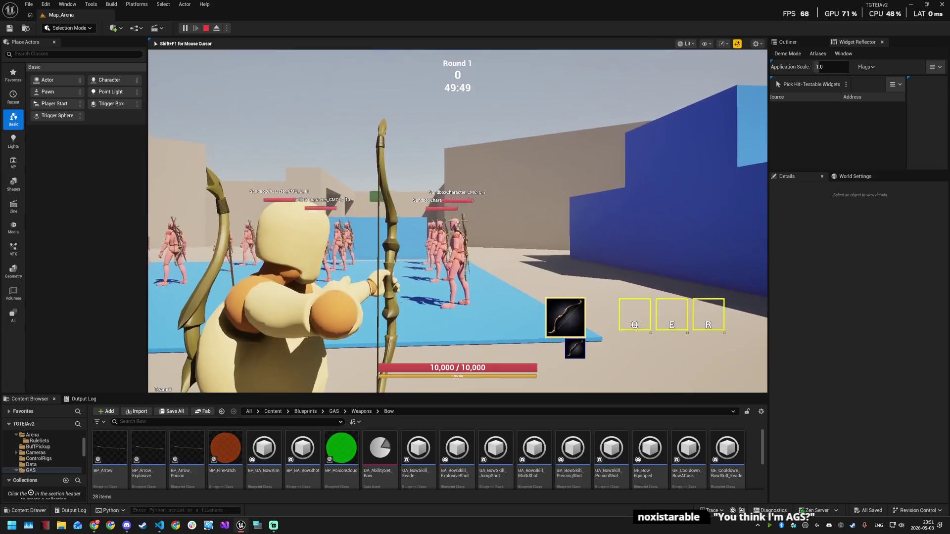
key(w)
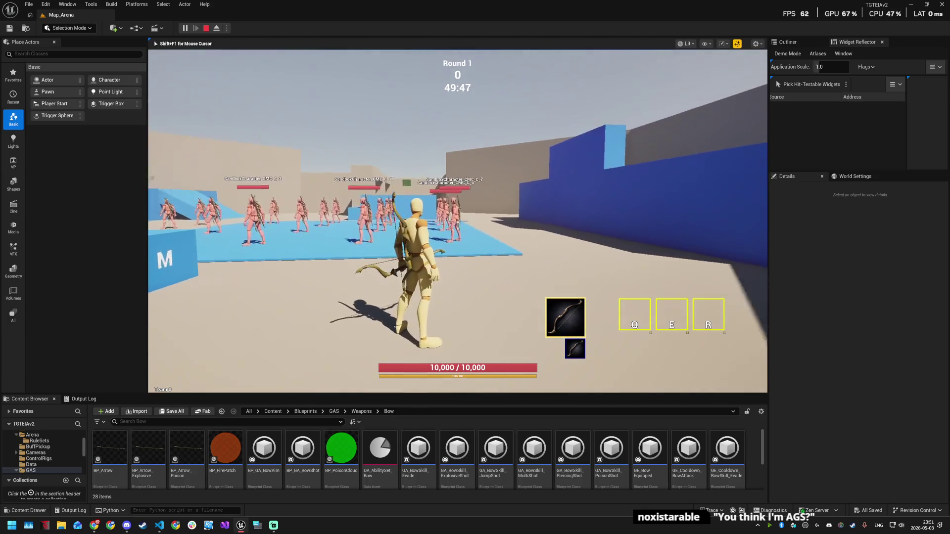
right_click(458, 226)
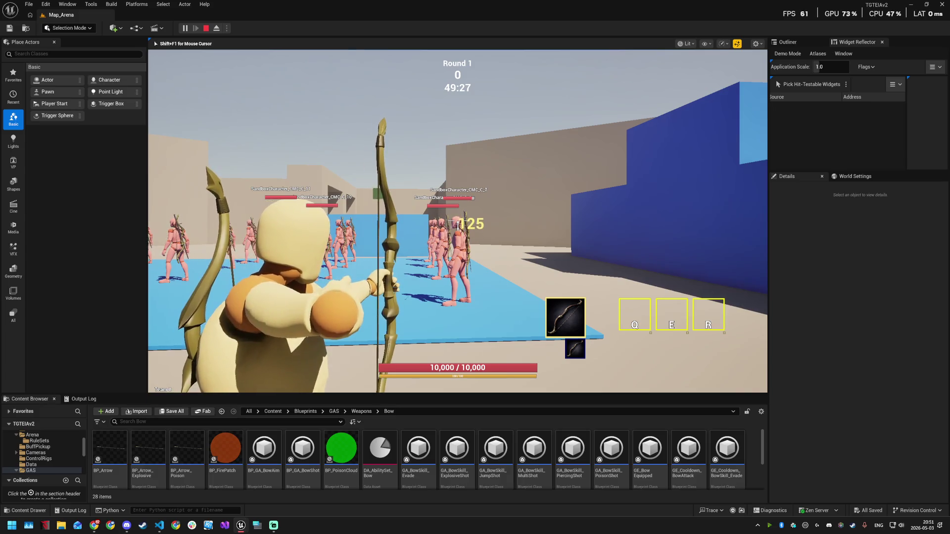
- Run among the enemies, fire charged and quick arrows, then press the Windows key to release input
key(w)
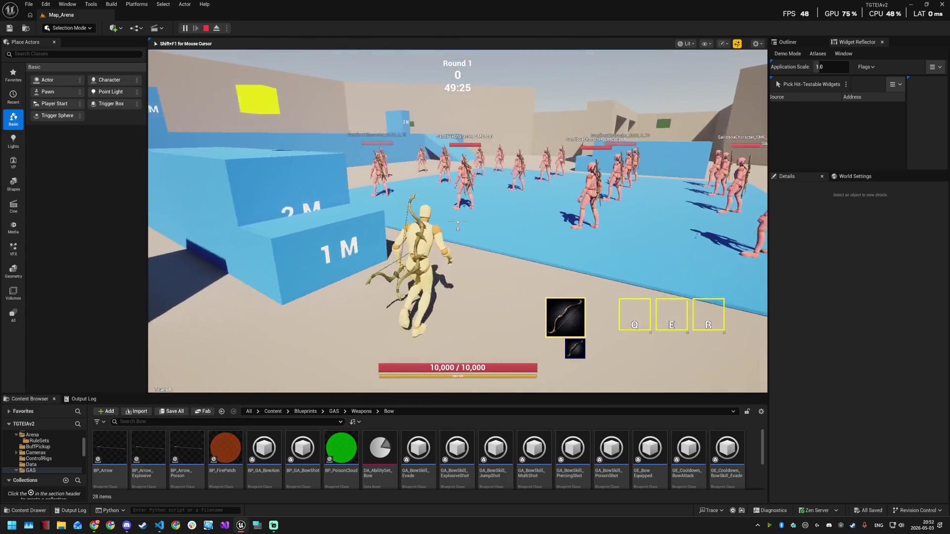
key(w)
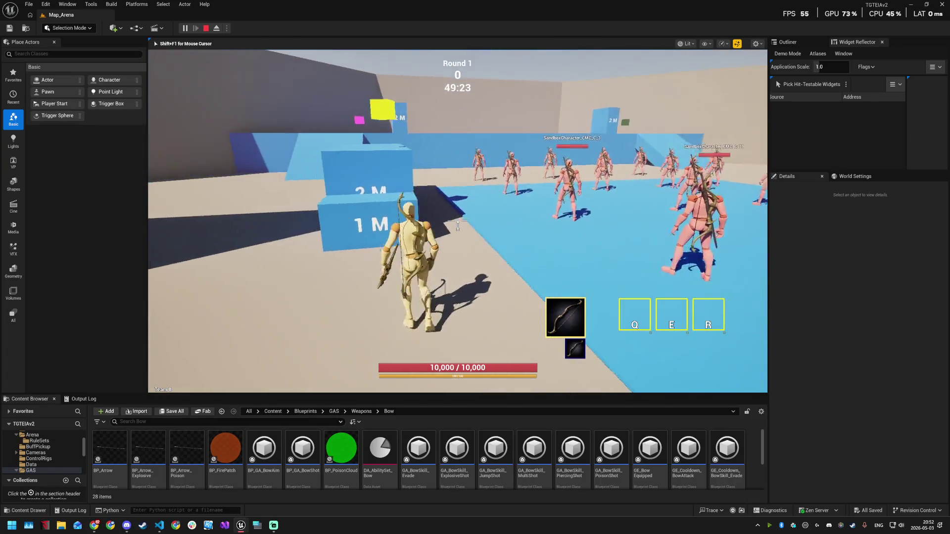
key(w)
key(shift)
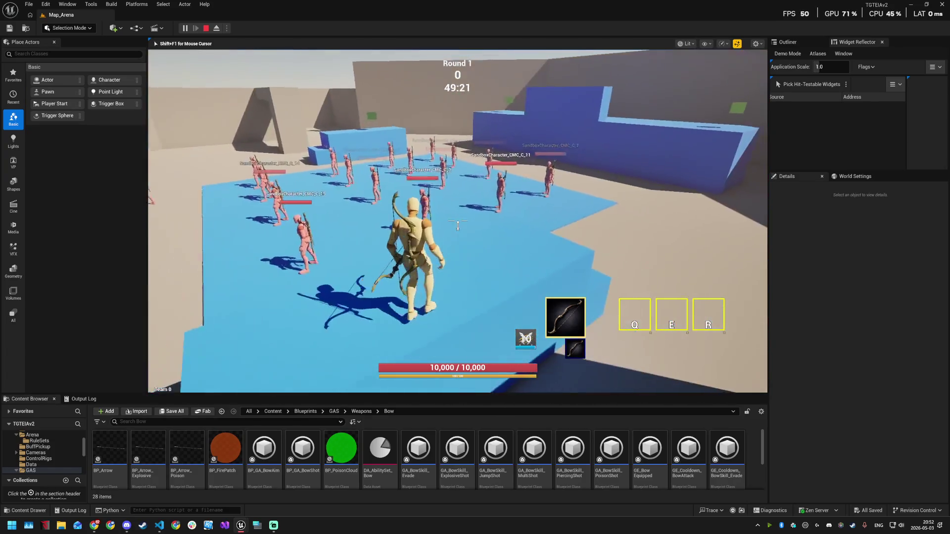
click(458, 225)
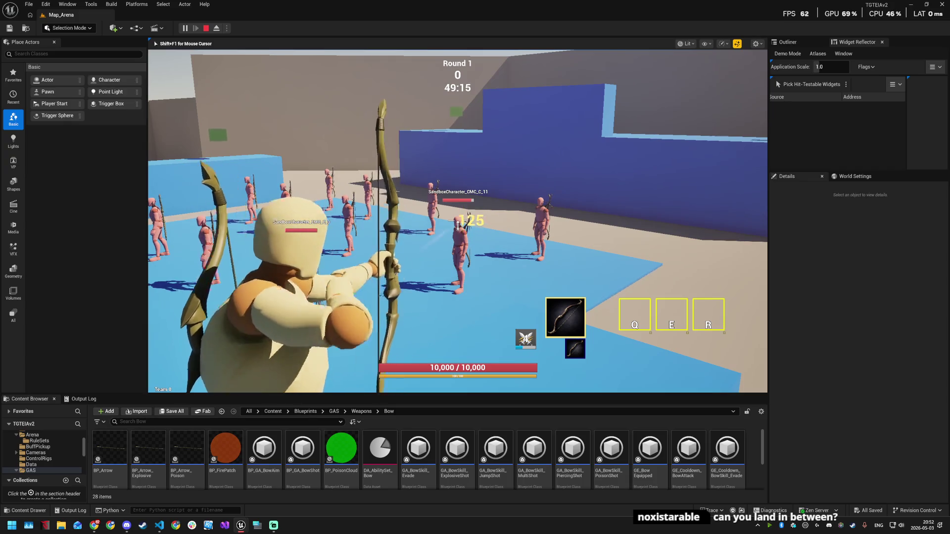
click(457, 225)
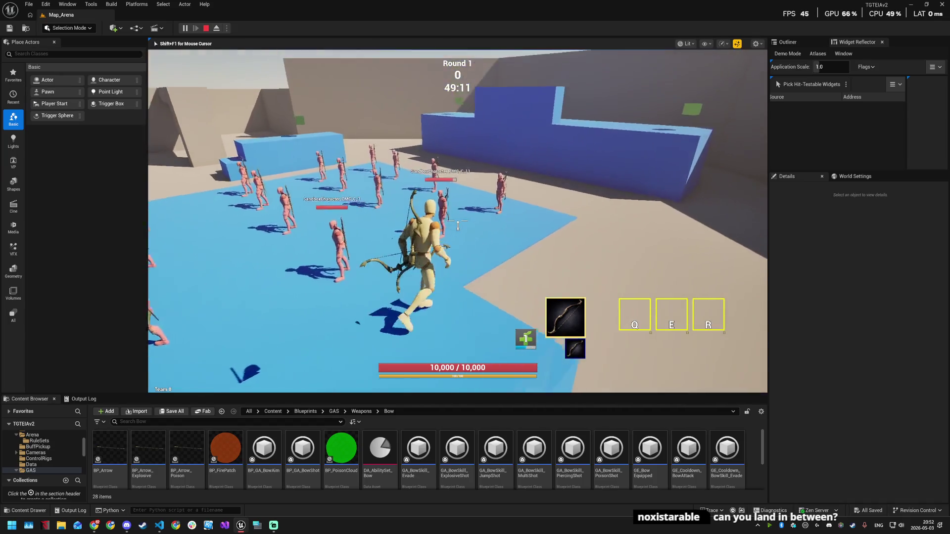
click(458, 225)
key(w)
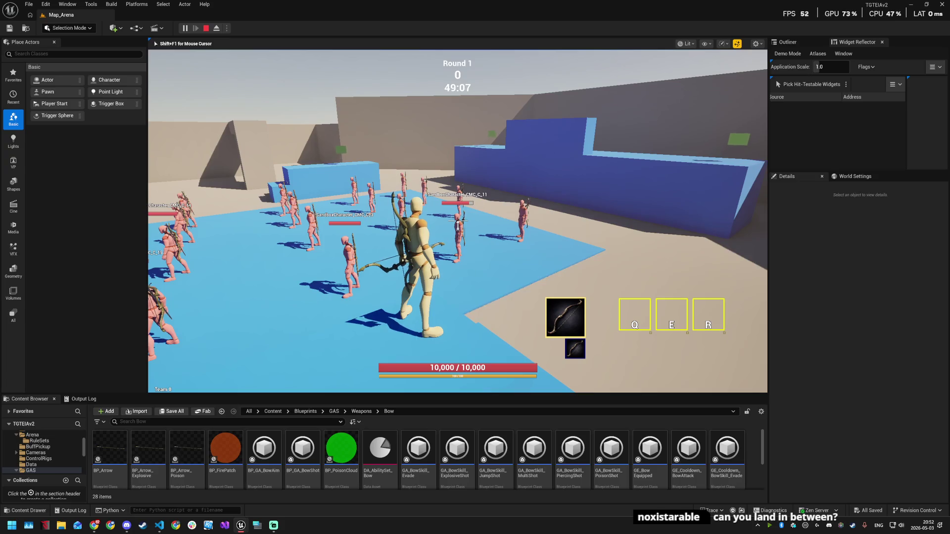
right_click(457, 225)
click(457, 225)
click(458, 225)
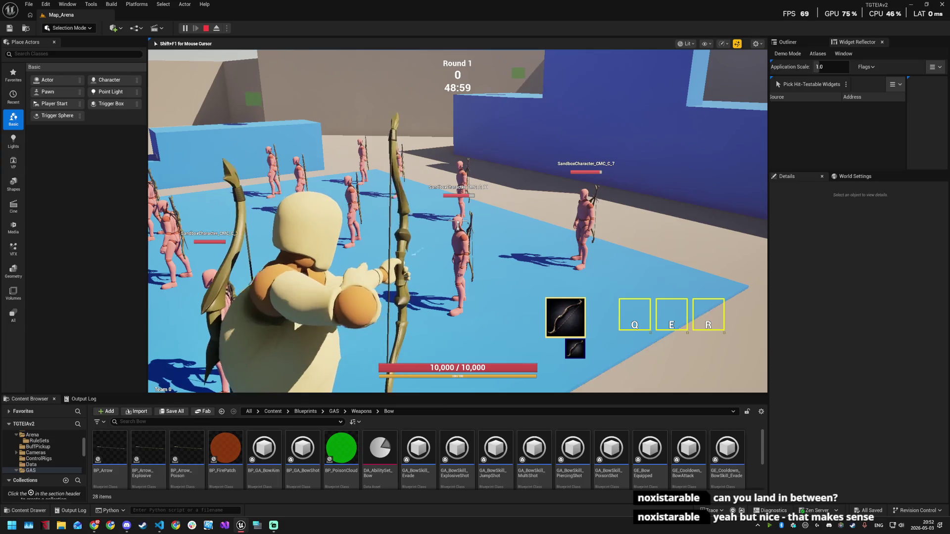
key(super)
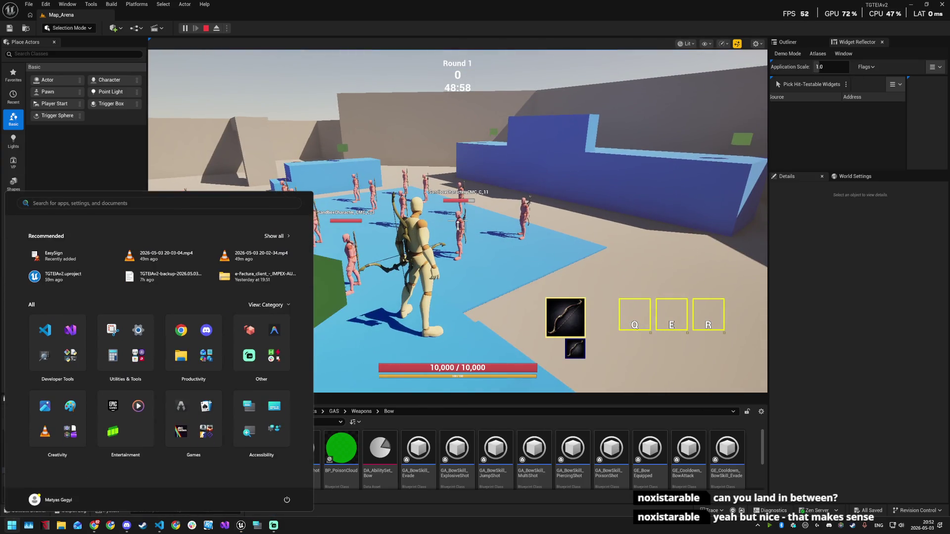
- Return to the editor, filter the Bow assets by 'bows', and open BP_GA_BowShot
key(super)
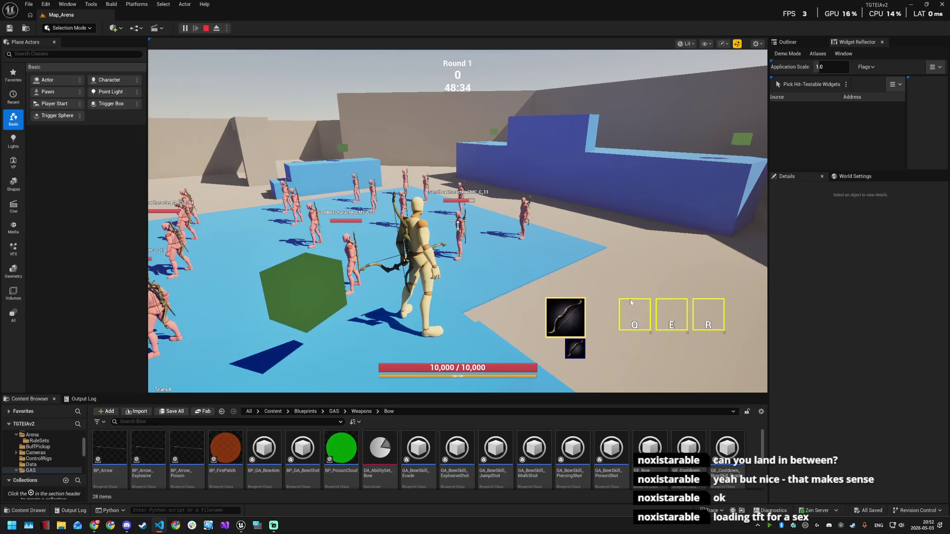
click(403, 461)
scroll(521, 462, down, 2)
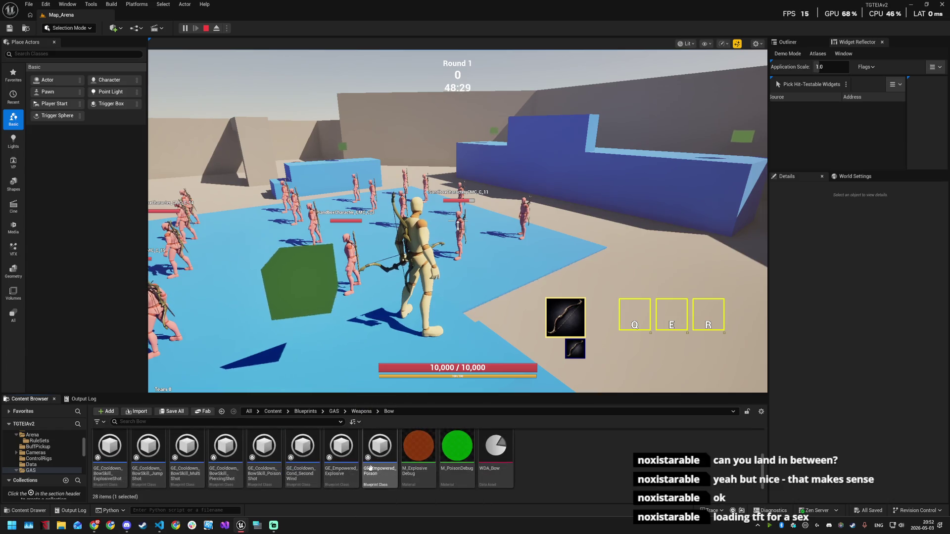
scroll(218, 464, up, 2)
click(165, 422)
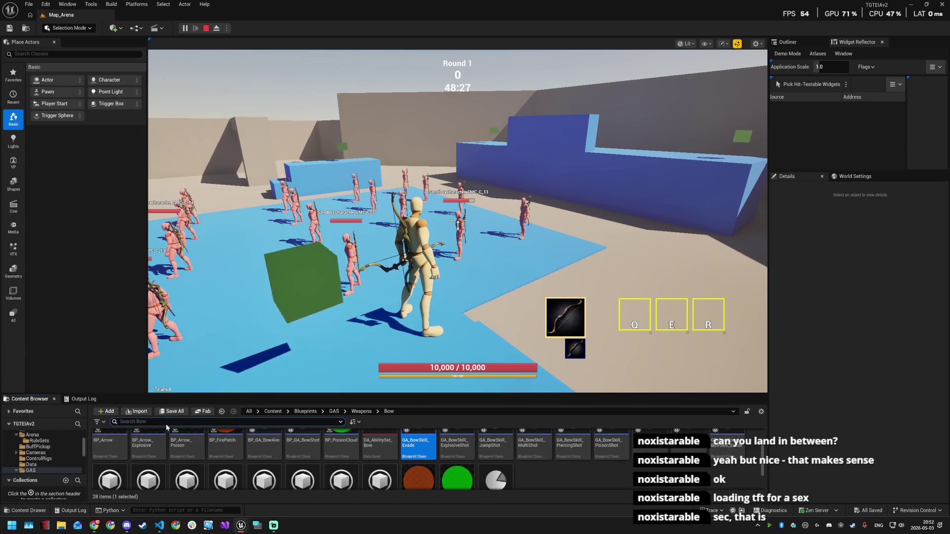
text(bows)
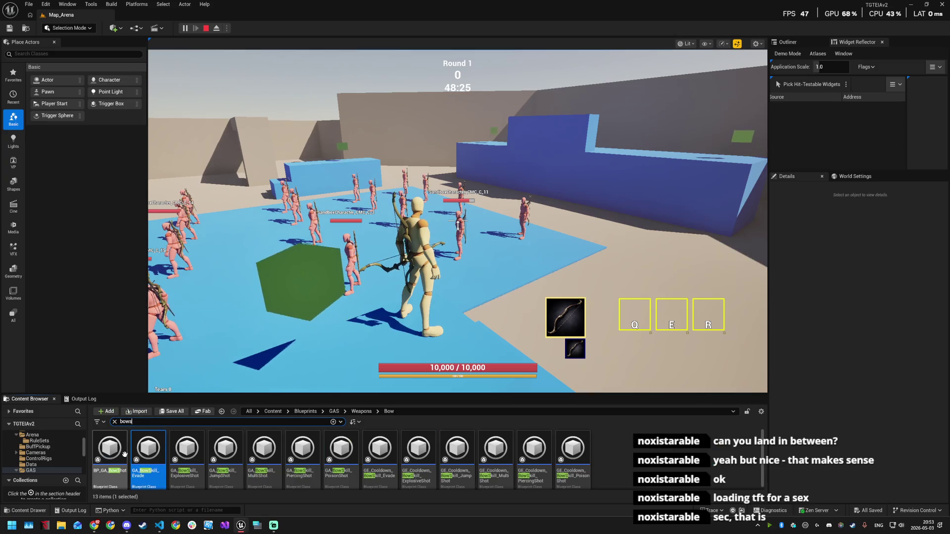
double_click(110, 450)
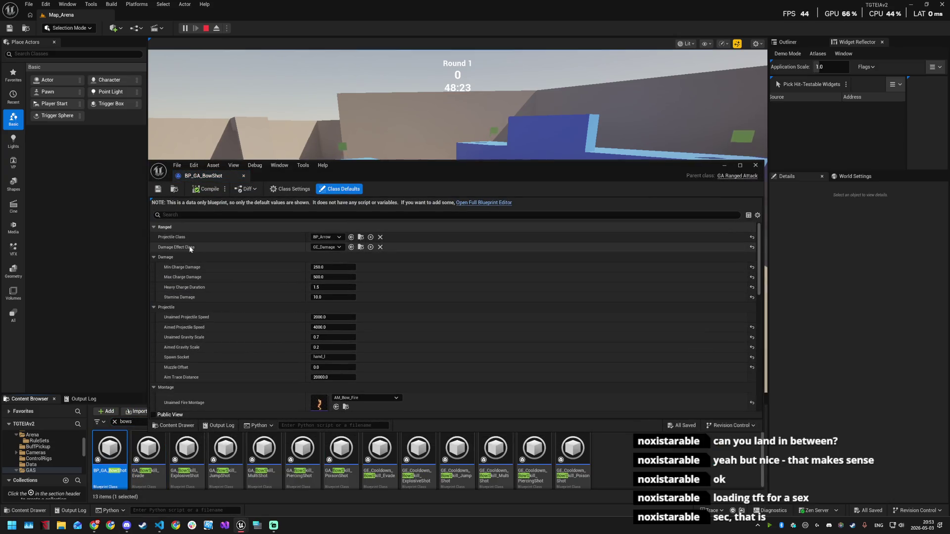
- Snip BP_GA_BowShot's damage and projectile defaults, then switch to Steam's library home
key(Print)
drag(142, 161, 387, 306)
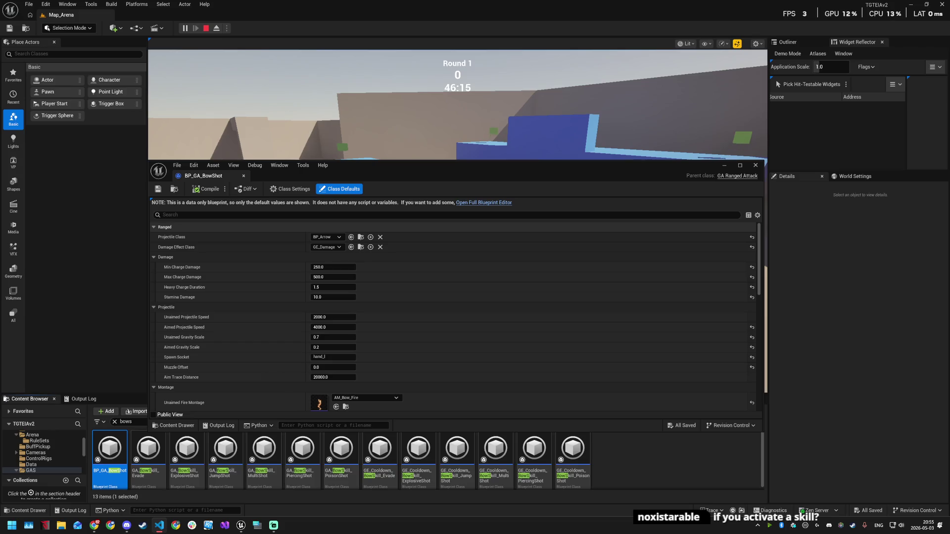
click(142, 525)
click(275, 113)
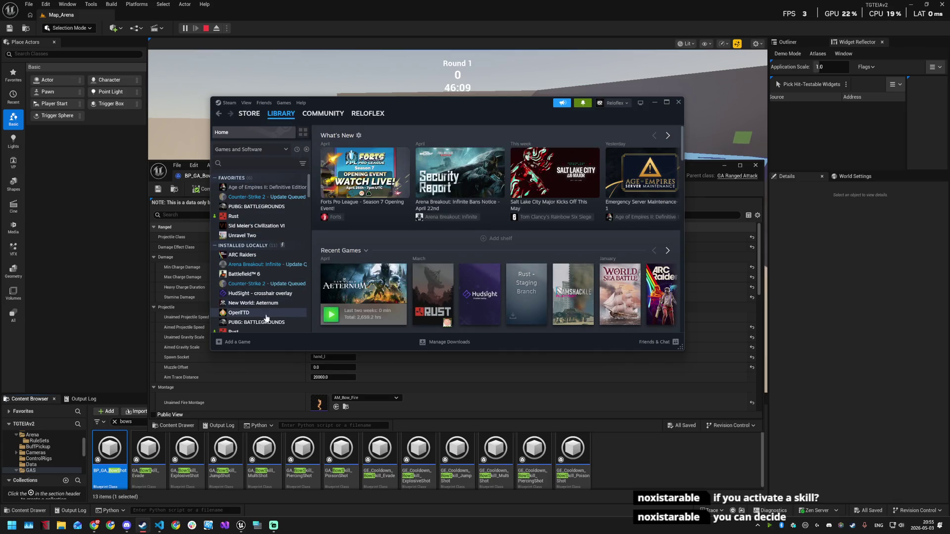
- Select New World: Aeternum in the Steam library and launch it
click(253, 303)
click(347, 261)
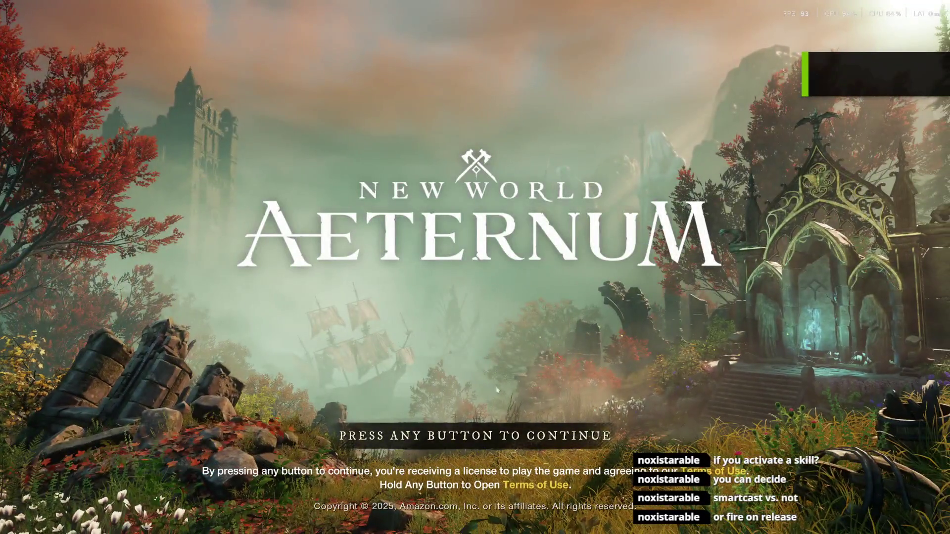
- Clear the title, narration, account-link and worlds-merged prompts, enter the world, and open the game menu
click(404, 255)
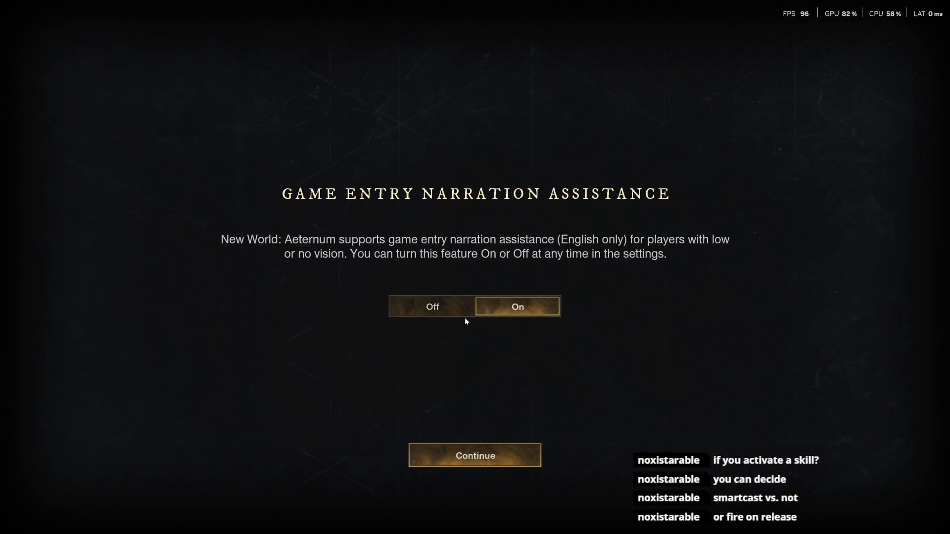
click(434, 307)
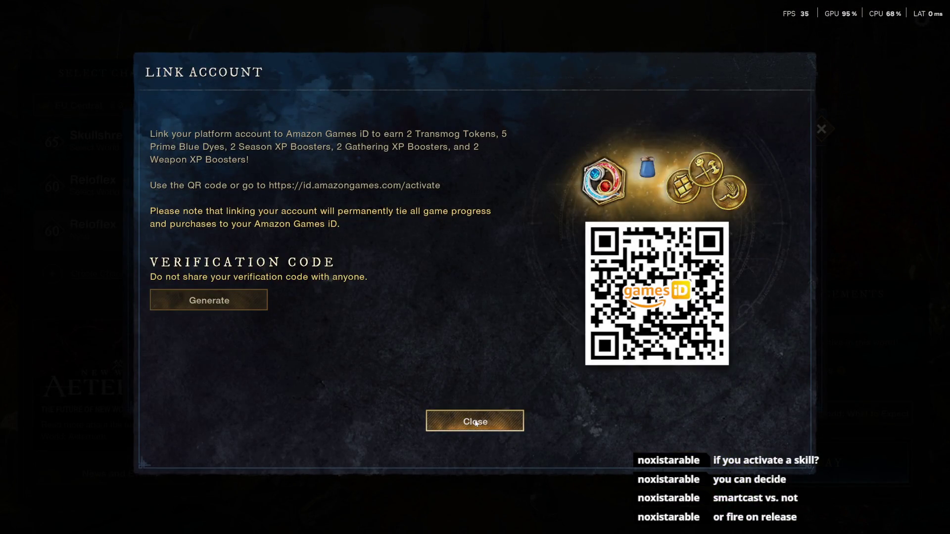
click(476, 422)
click(455, 398)
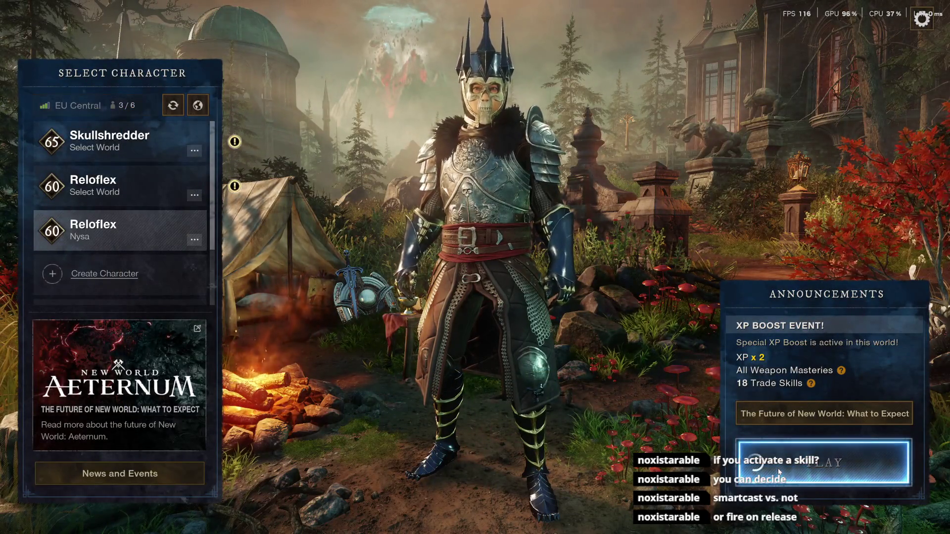
click(778, 471)
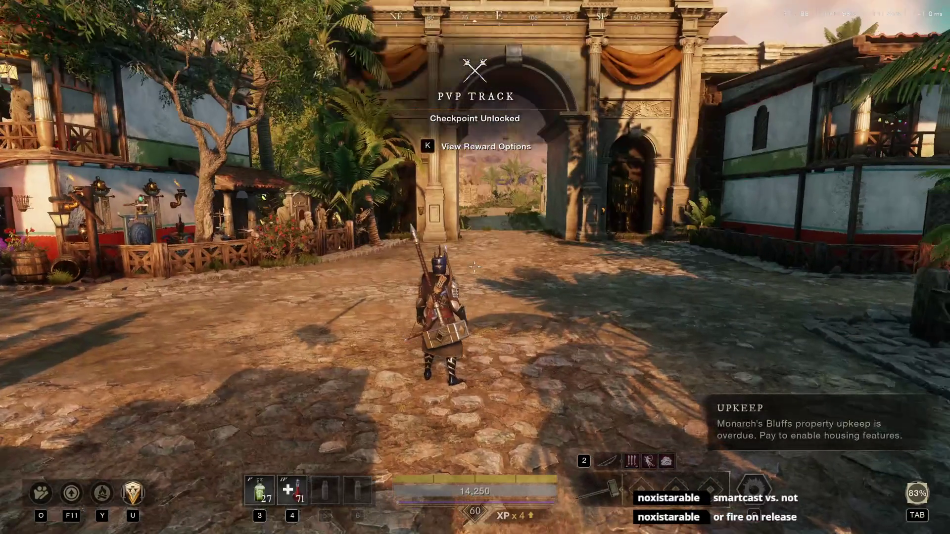
key(Escape)
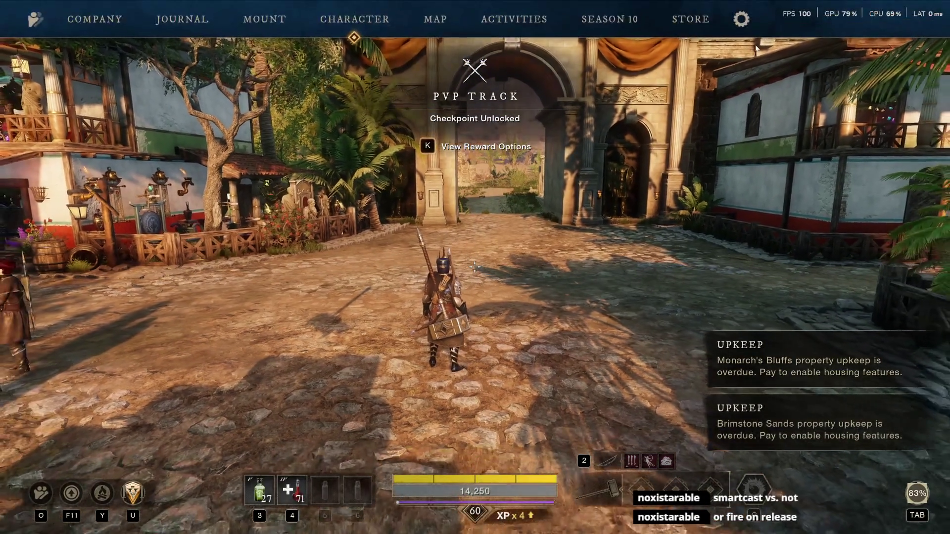
click(737, 23)
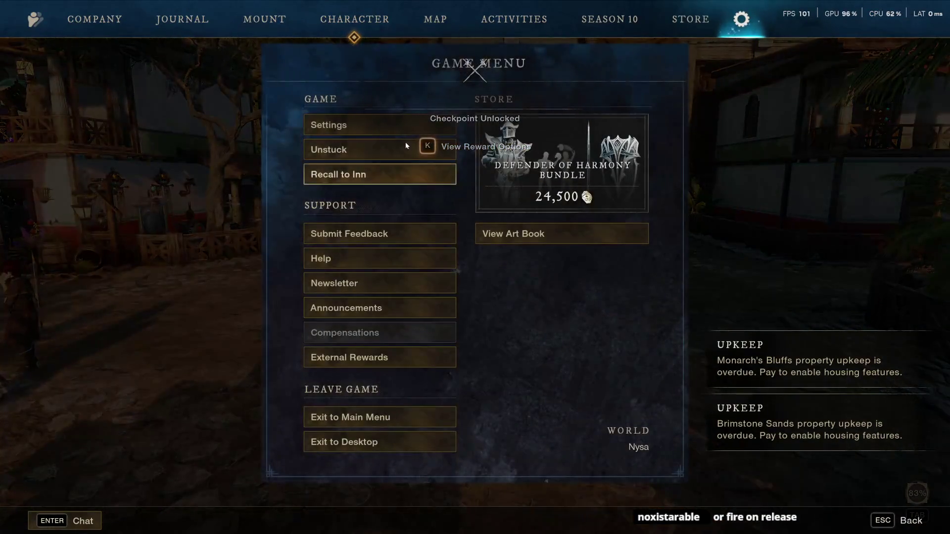
- In Video settings, set Window Mode to Windowed and Resolution to 1920 x 1080
click(353, 128)
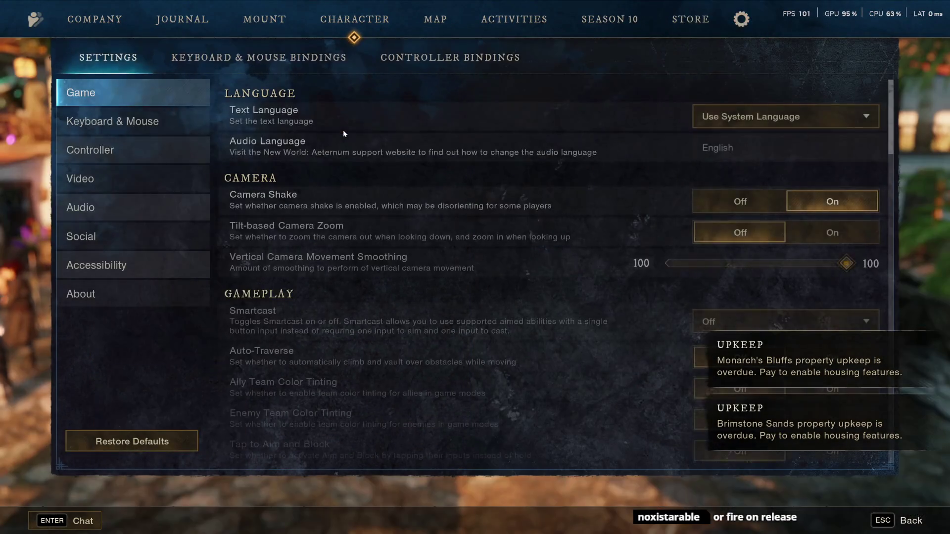
click(122, 127)
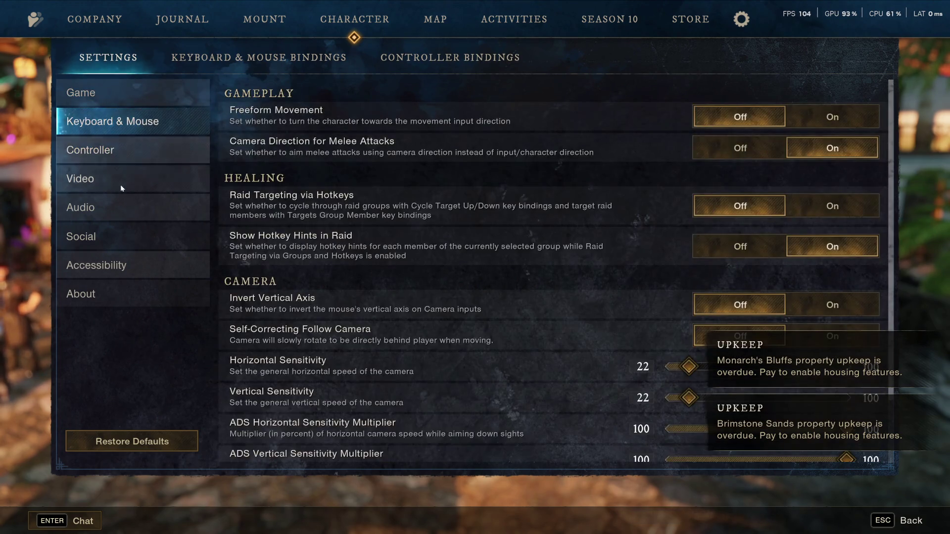
click(121, 187)
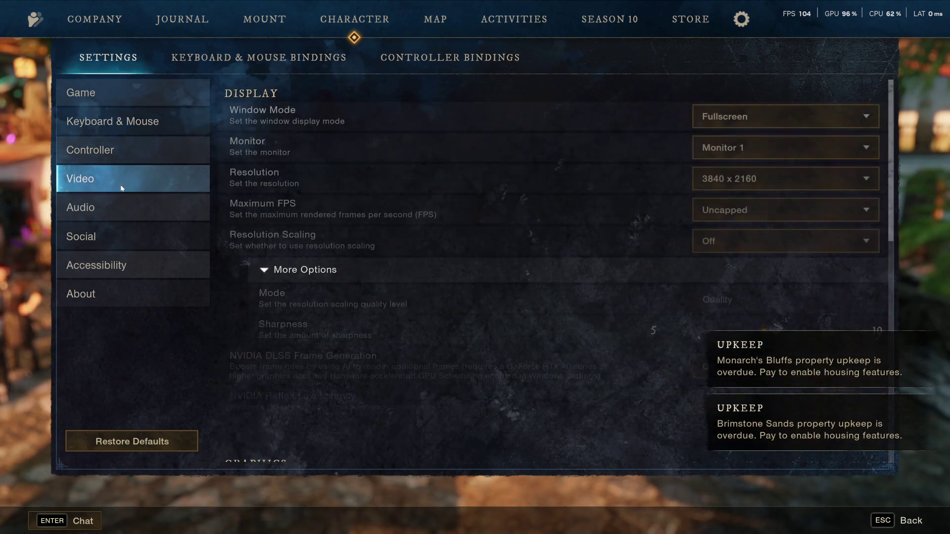
click(742, 119)
click(727, 165)
click(731, 179)
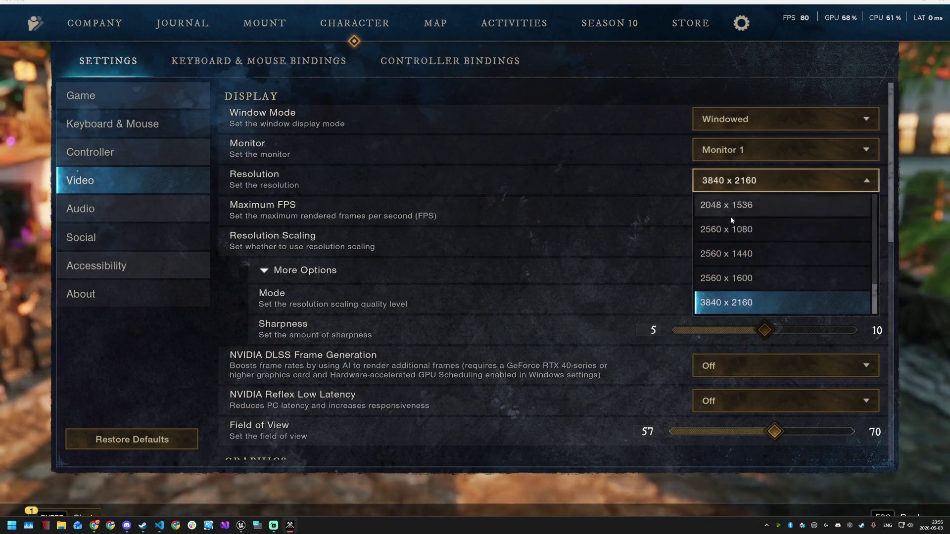
scroll(737, 259, up, 5)
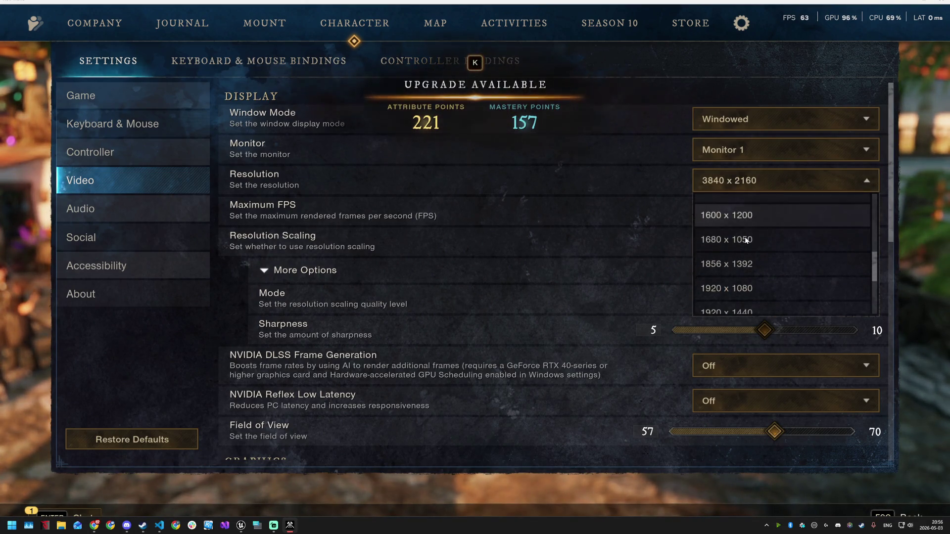
scroll(750, 234, up, 8)
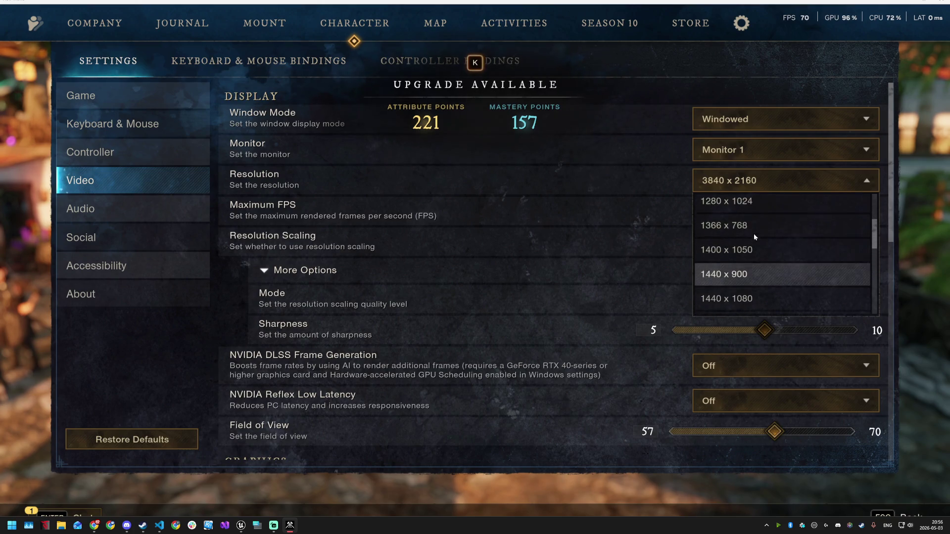
scroll(755, 247, up, 2)
scroll(755, 260, down, 6)
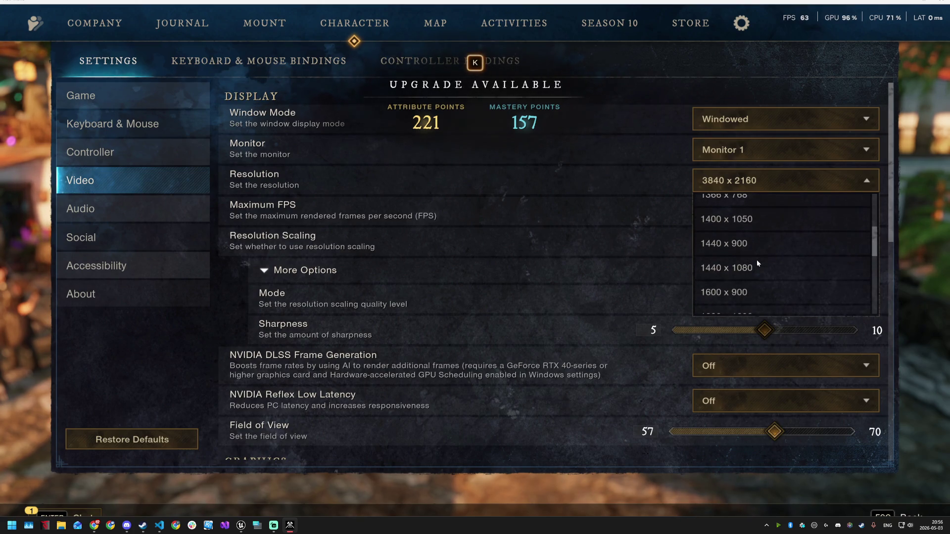
scroll(755, 259, down, 2)
click(755, 259)
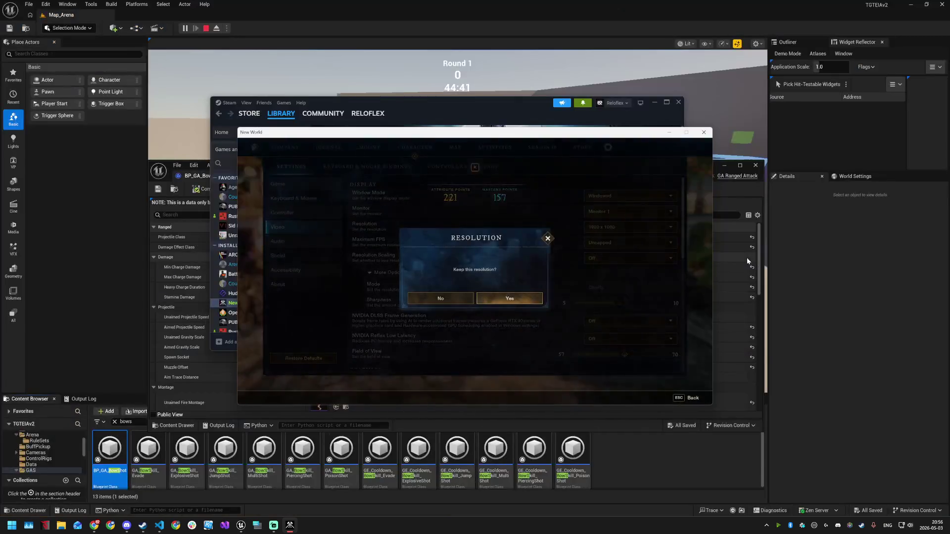
- Keep the new resolution, return to gameplay, equip the bow and trigger a bow ability
click(511, 298)
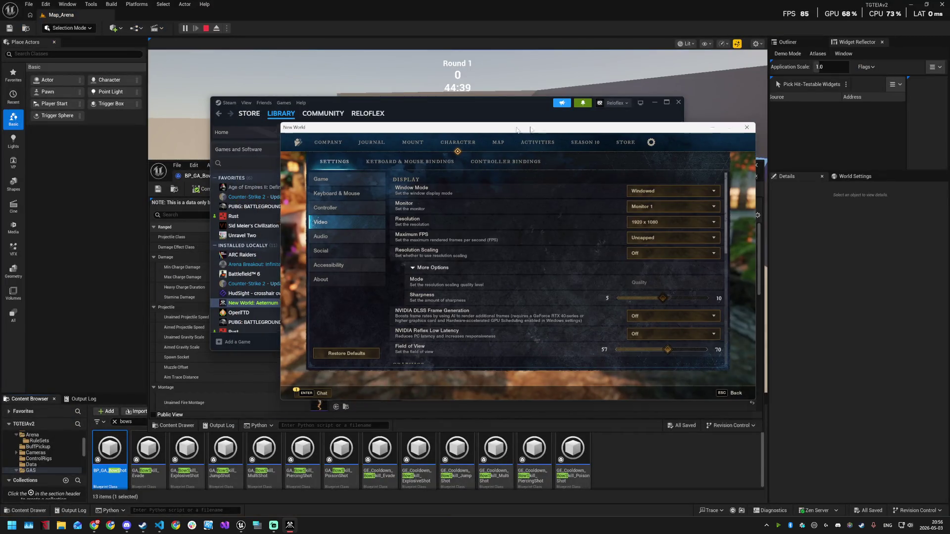
key(Escape)
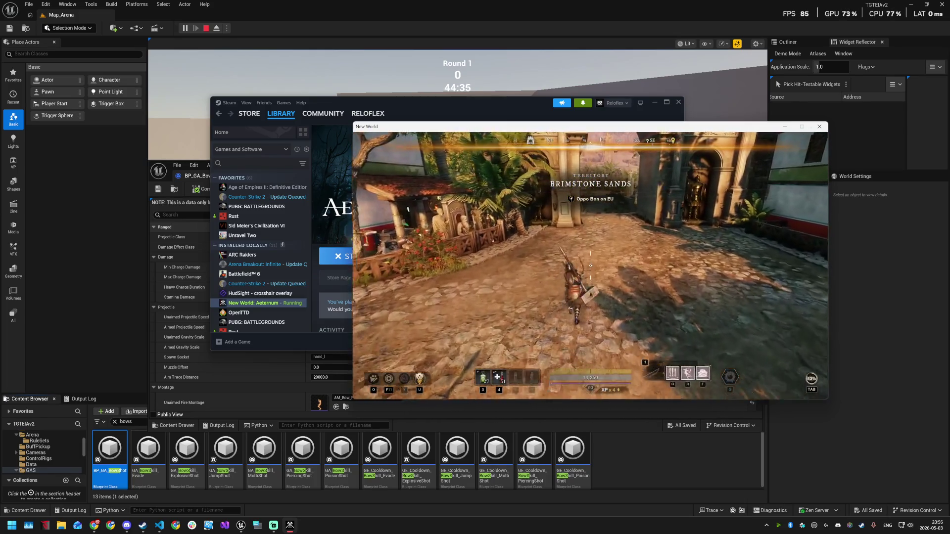
key(1)
right_click(590, 266)
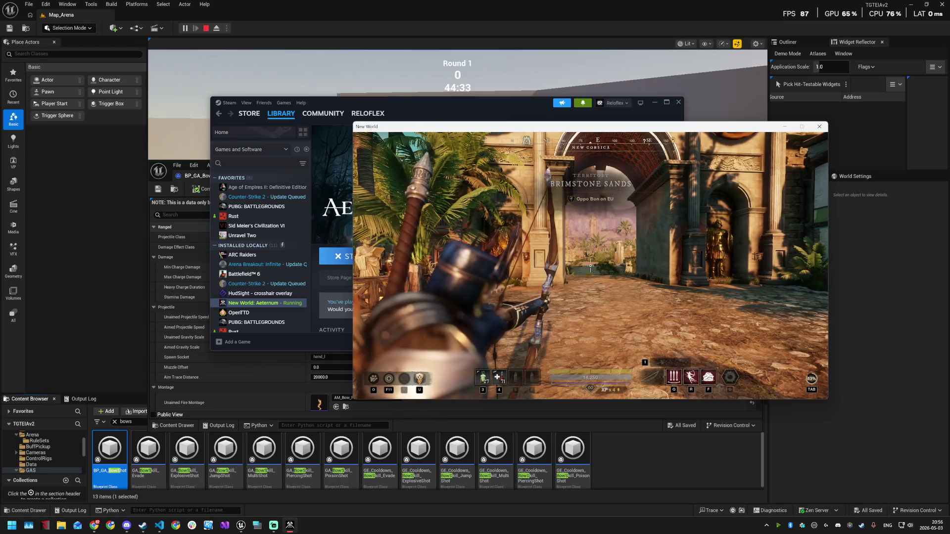
key(f)
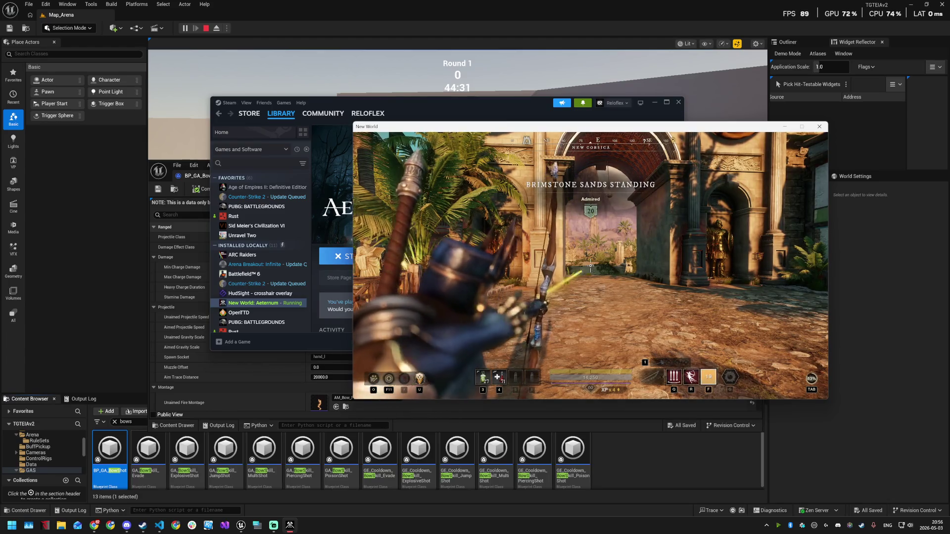
- Fire several arrows, use the leaping bow ability, then bring up the top navigation bar
click(590, 266)
click(590, 266)
click(590, 265)
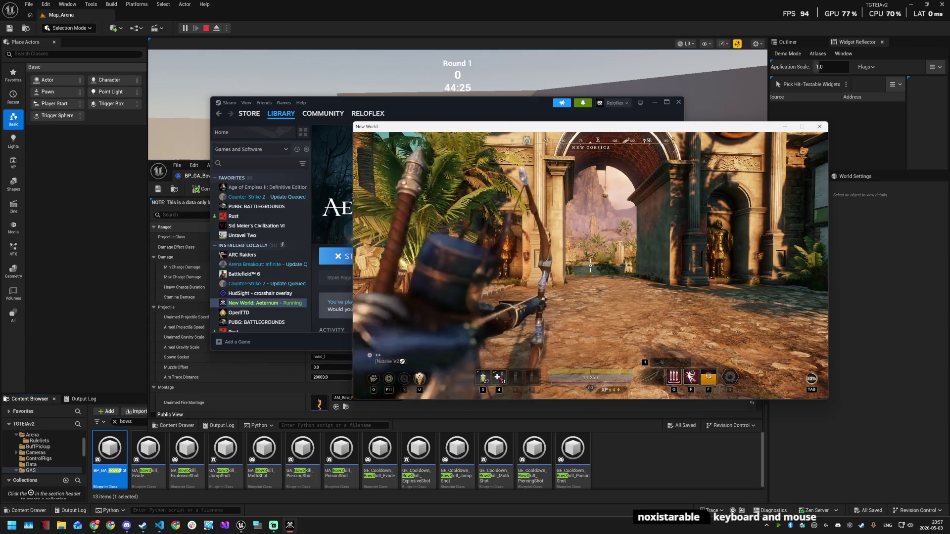
click(590, 266)
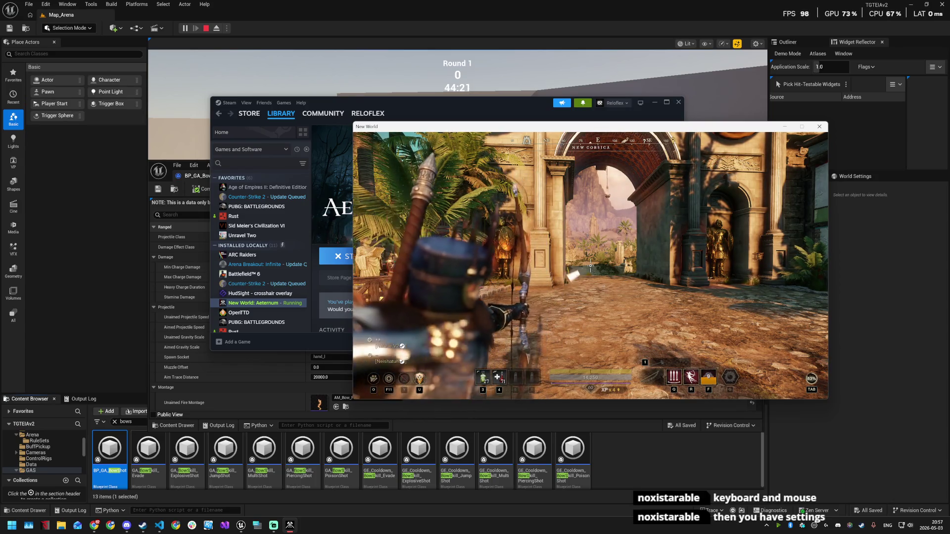
key(r)
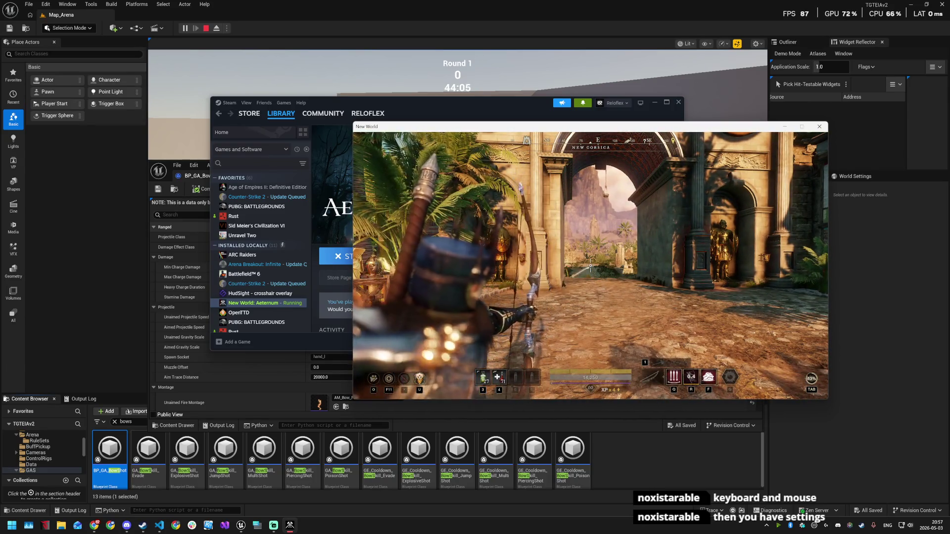
key(Escape)
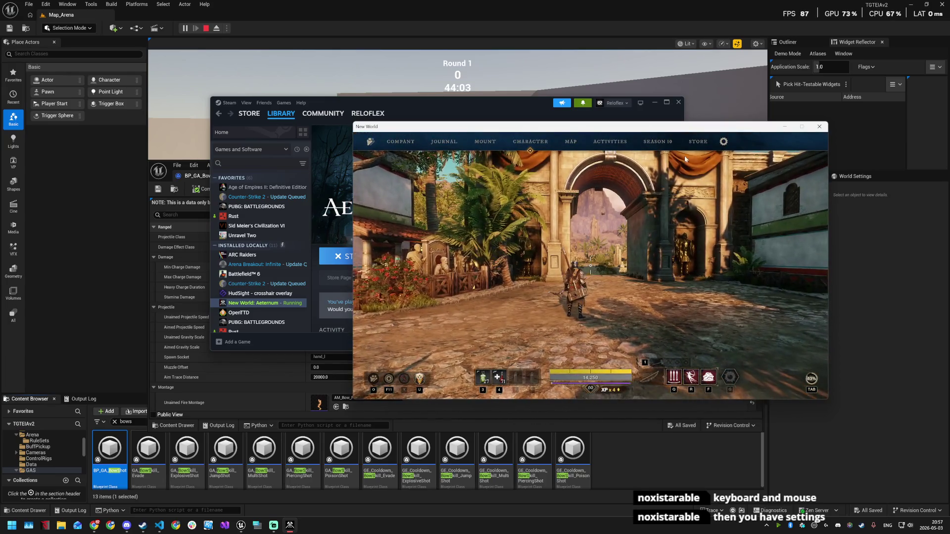
- Open the game Settings and scroll through the Keyboard & Mouse options
click(726, 143)
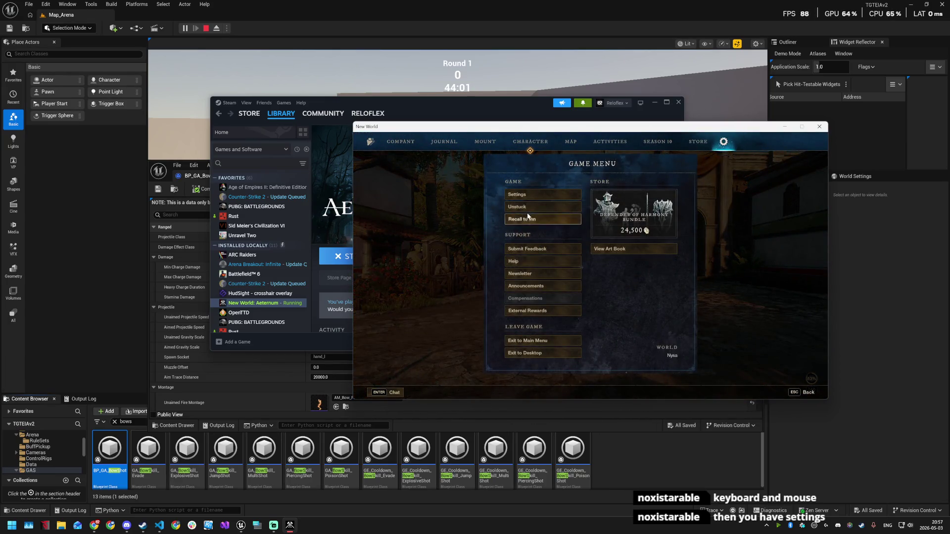
click(531, 195)
click(415, 192)
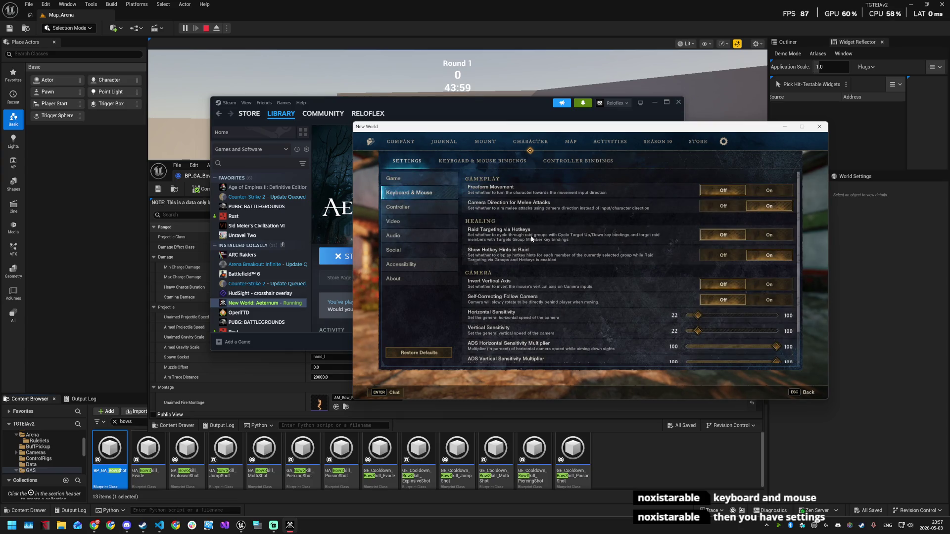
scroll(586, 292, down, 1)
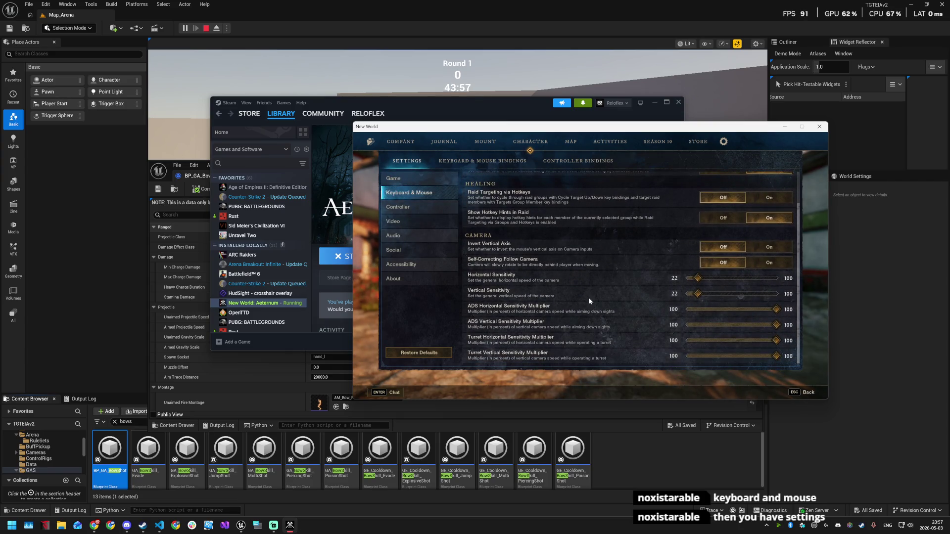
scroll(589, 298, up, 1)
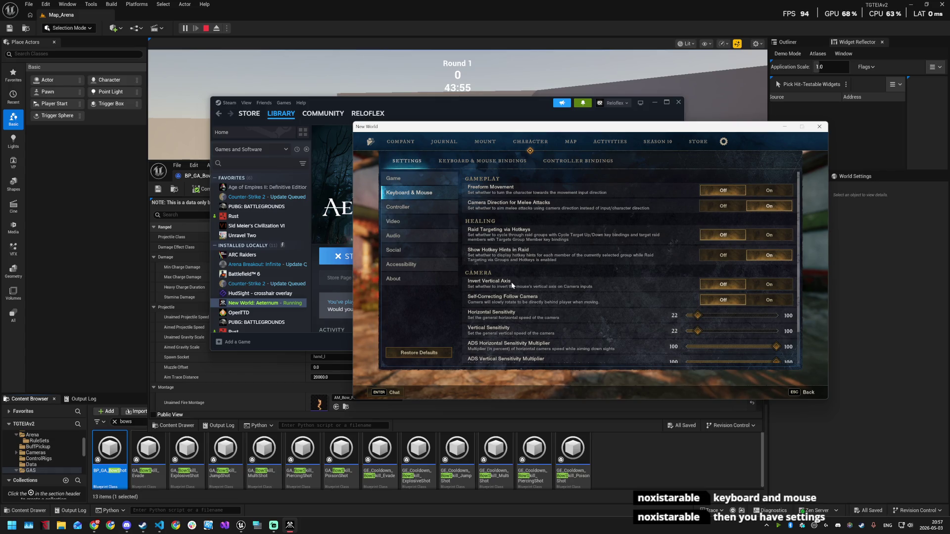
scroll(511, 292, down, 1)
scroll(502, 270, up, 1)
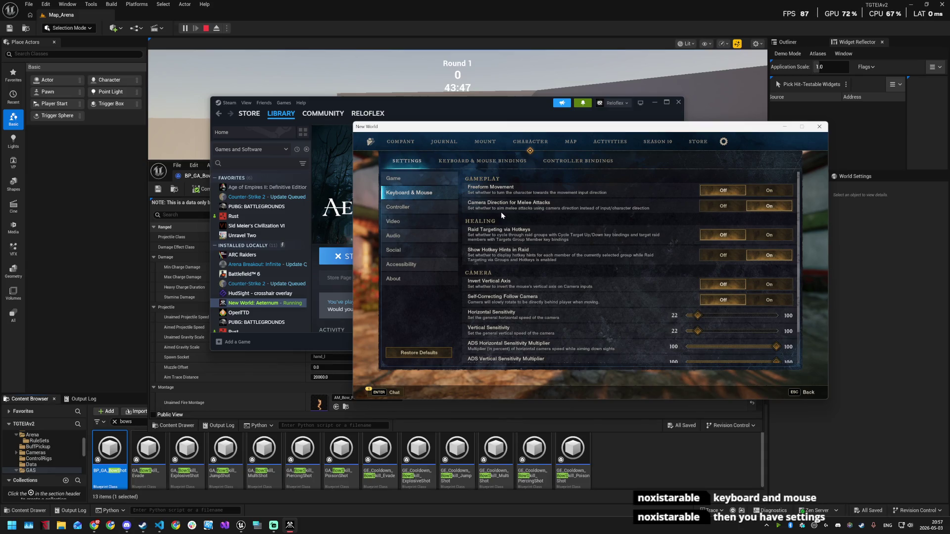
scroll(502, 279, down, 1)
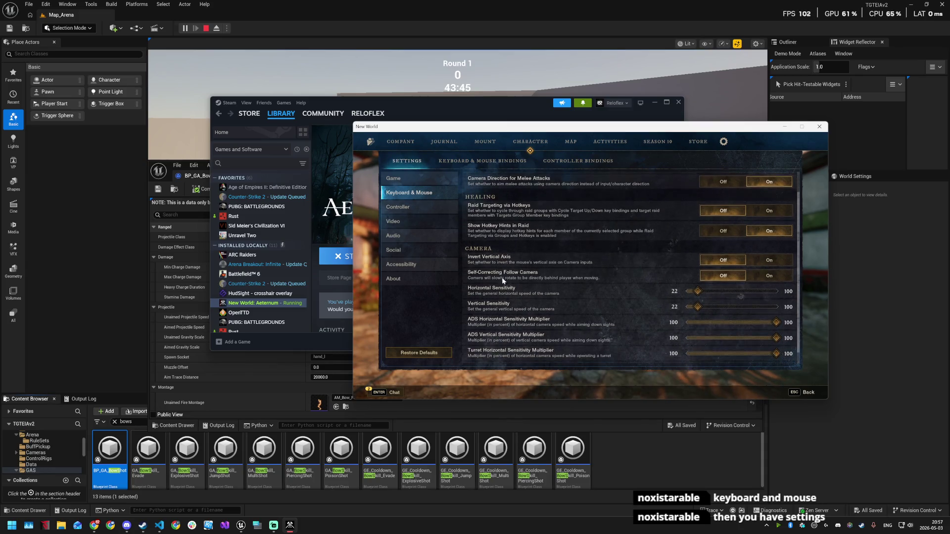
scroll(502, 279, down, 1)
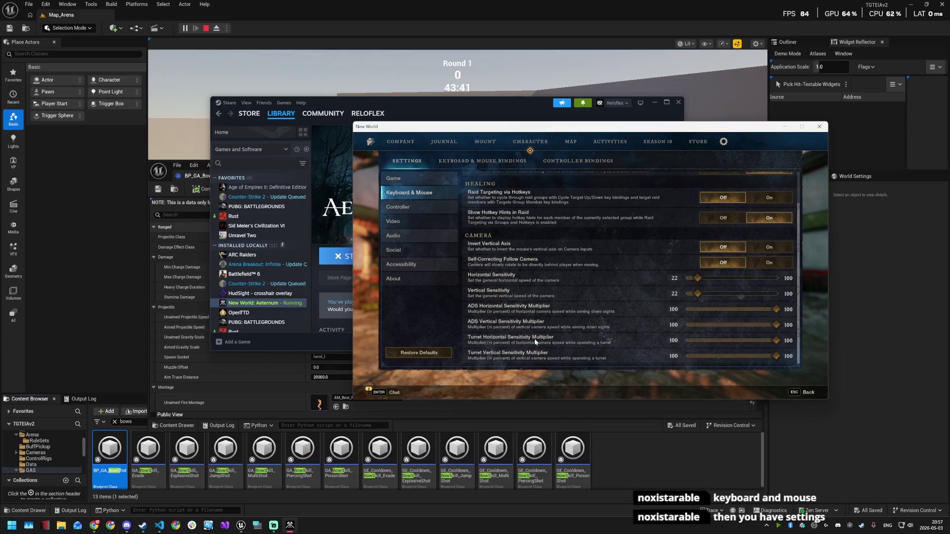
scroll(530, 299, up, 2)
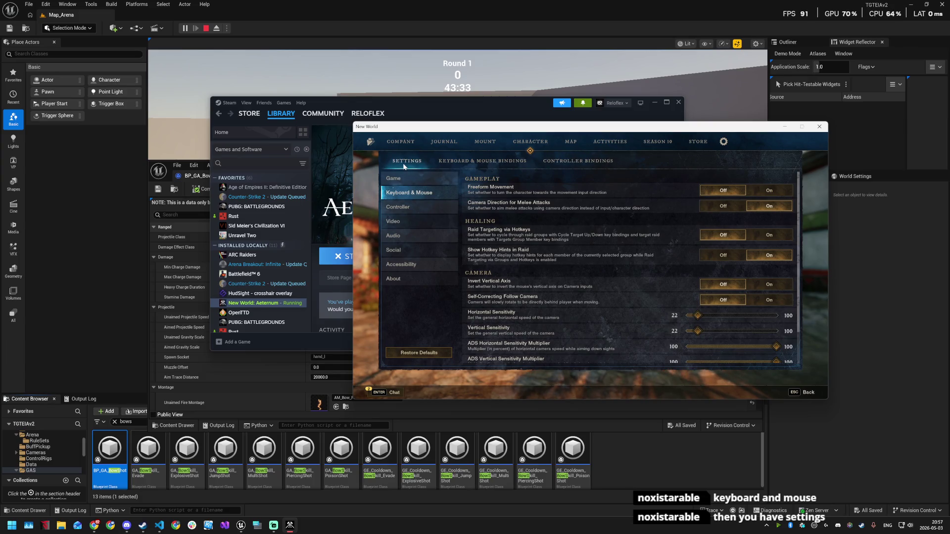
- Review the Keyboard & Mouse Bindings list, then go back to the Game category
click(473, 162)
scroll(559, 305, down, 10)
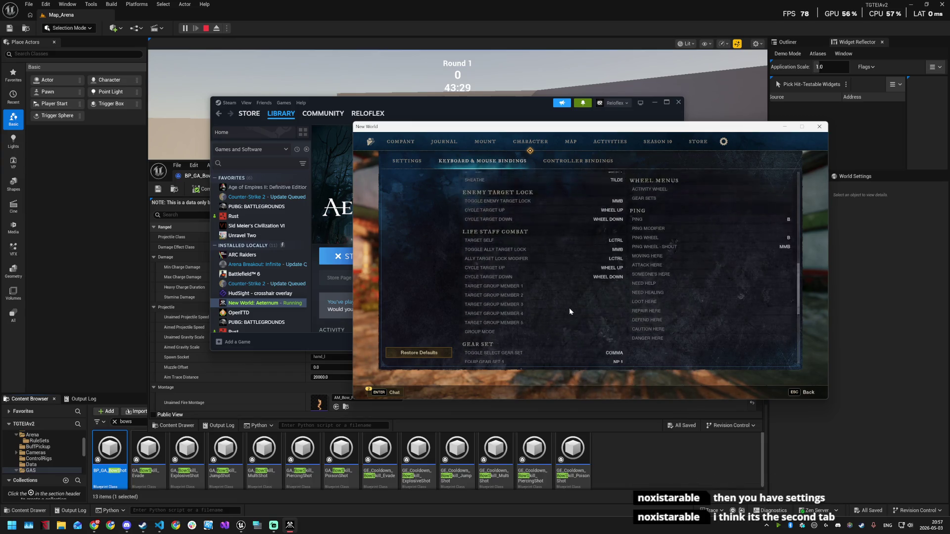
click(407, 161)
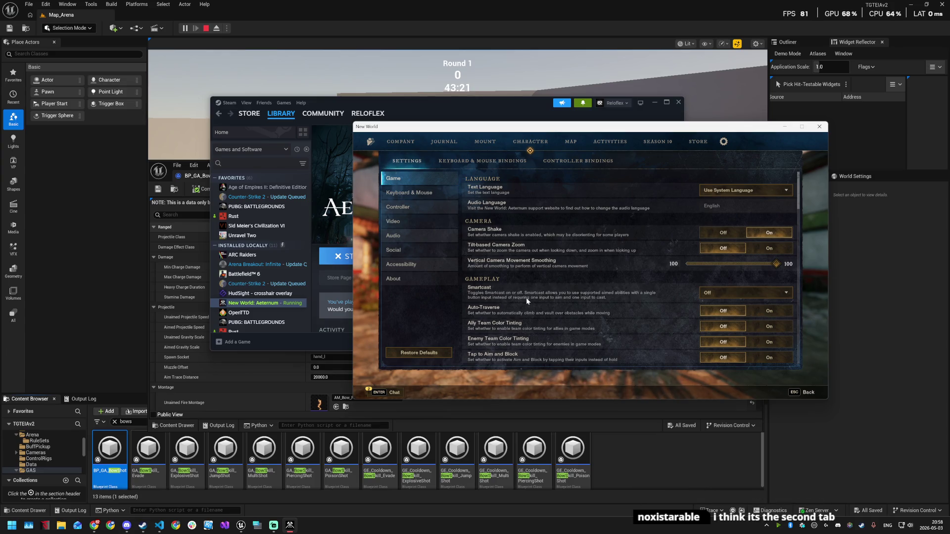
- Choose On Activation in the Smartcast dropdown and close the settings
click(705, 294)
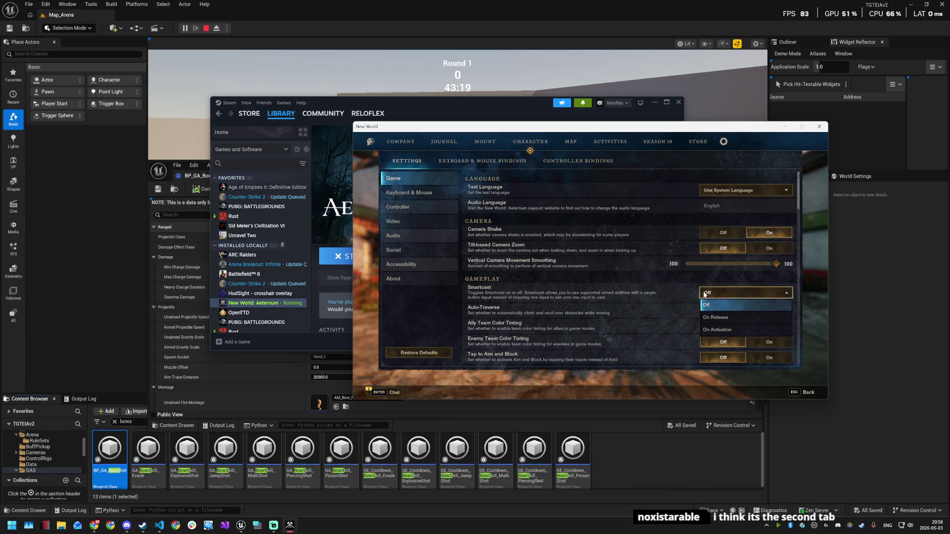
click(612, 292)
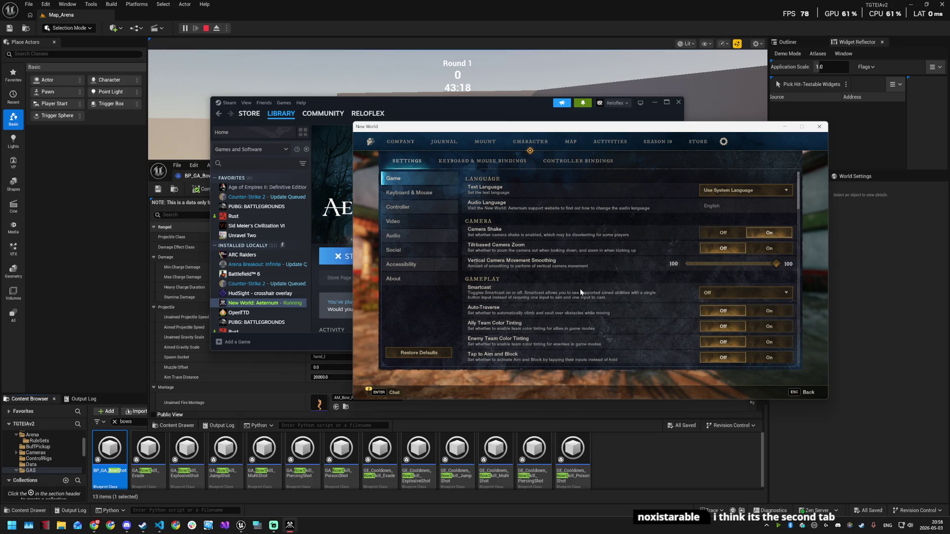
click(703, 294)
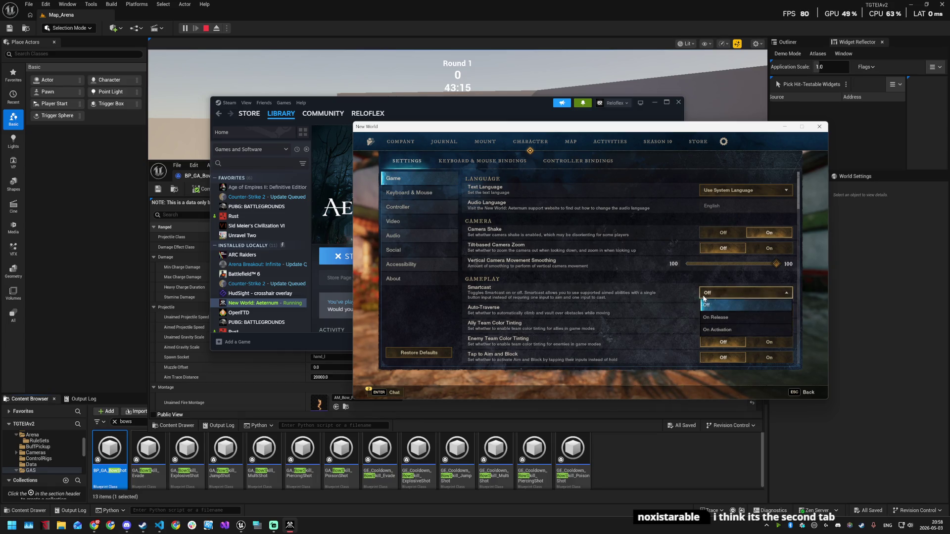
click(686, 295)
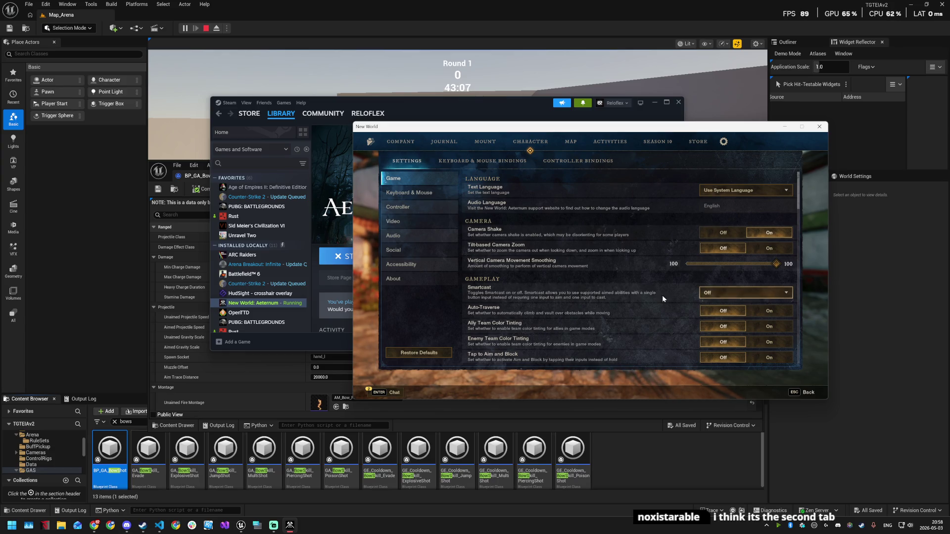
click(715, 296)
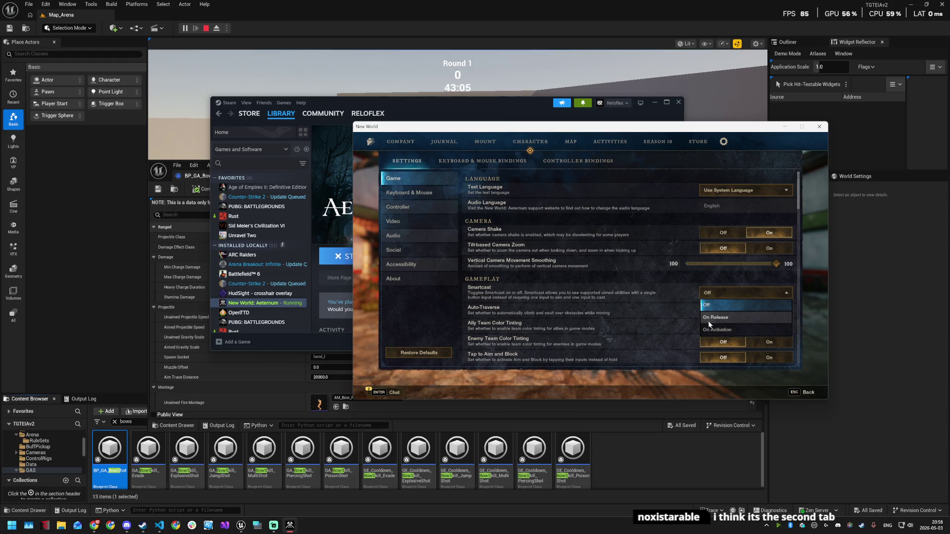
click(712, 330)
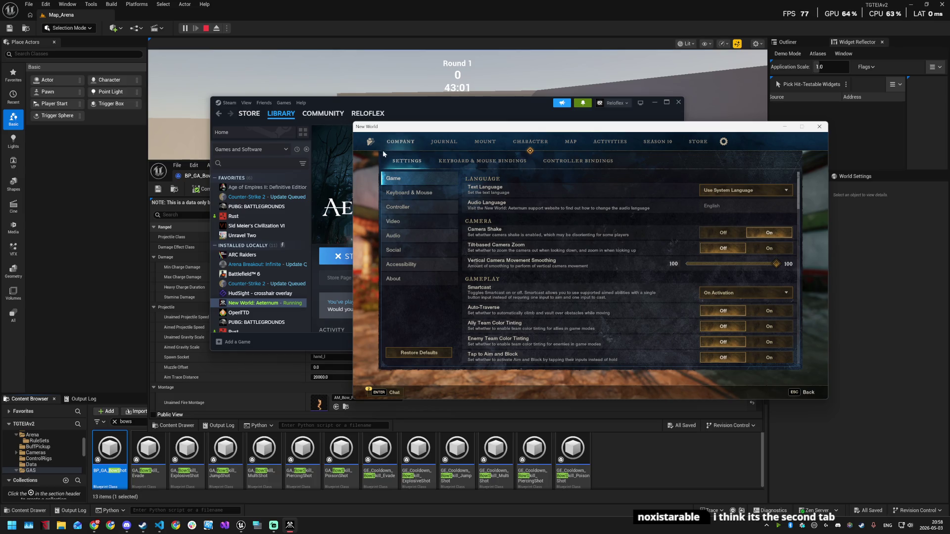
key(Escape)
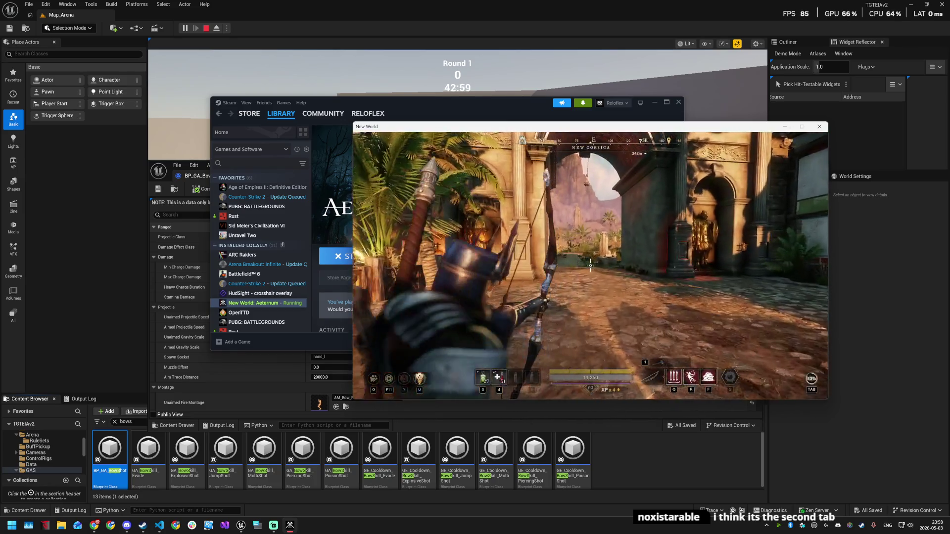
- Use the R dash, F and Q bow skills, then run and dodge toward the archway
key(r)
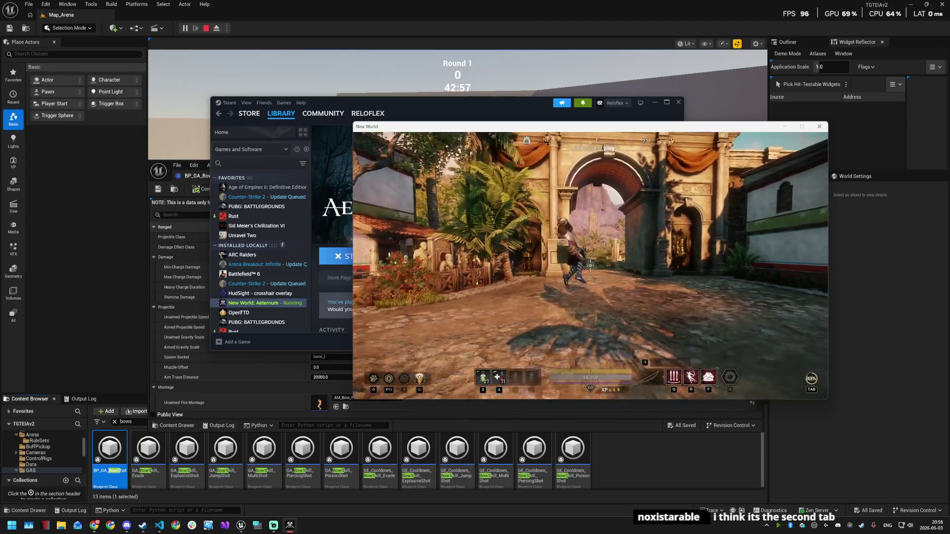
key(f)
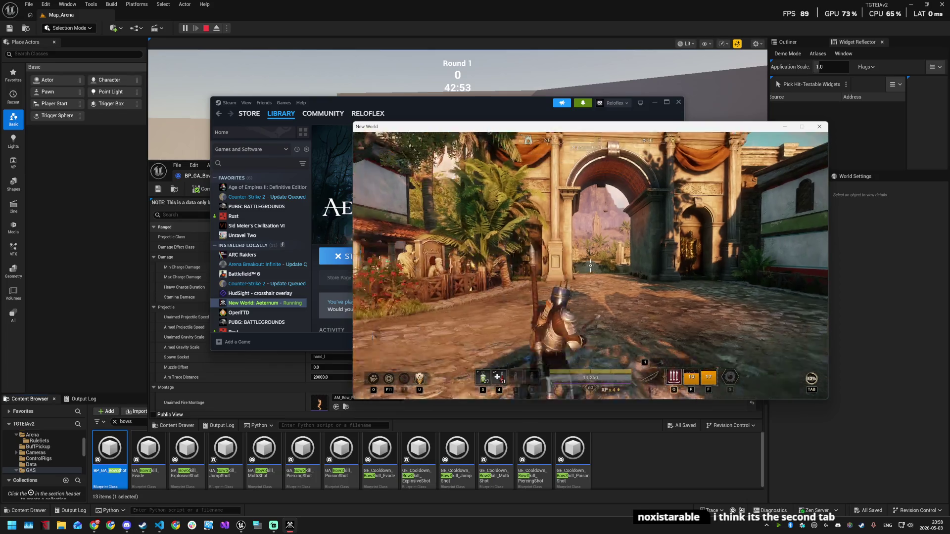
key(q)
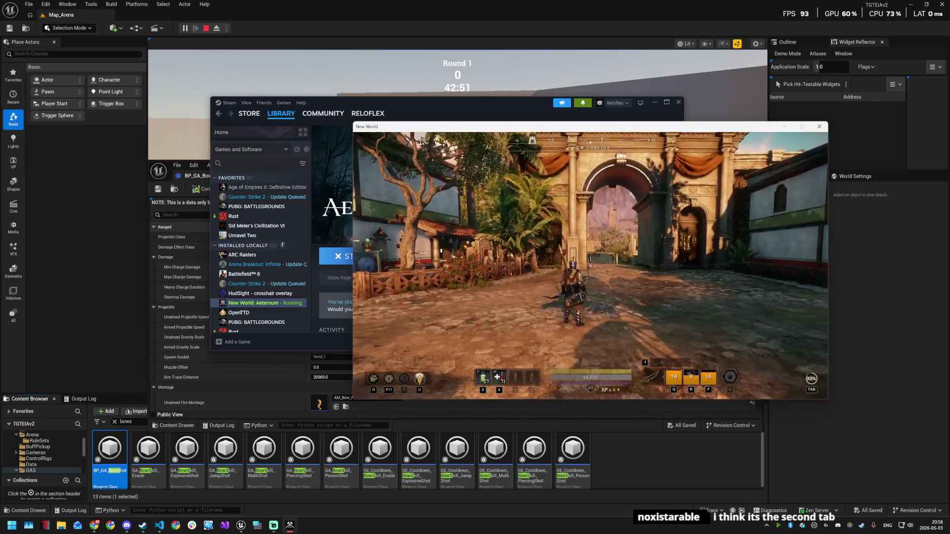
key(w)
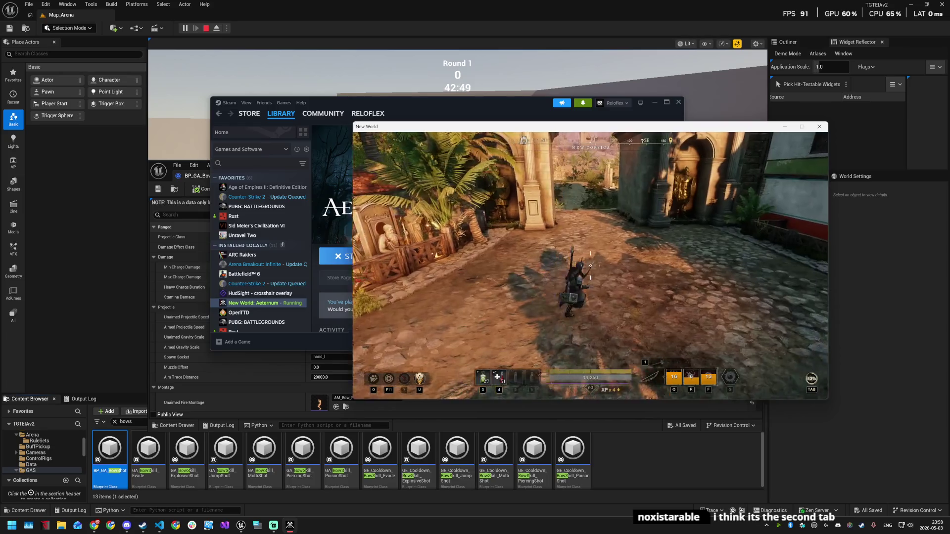
key(shift)
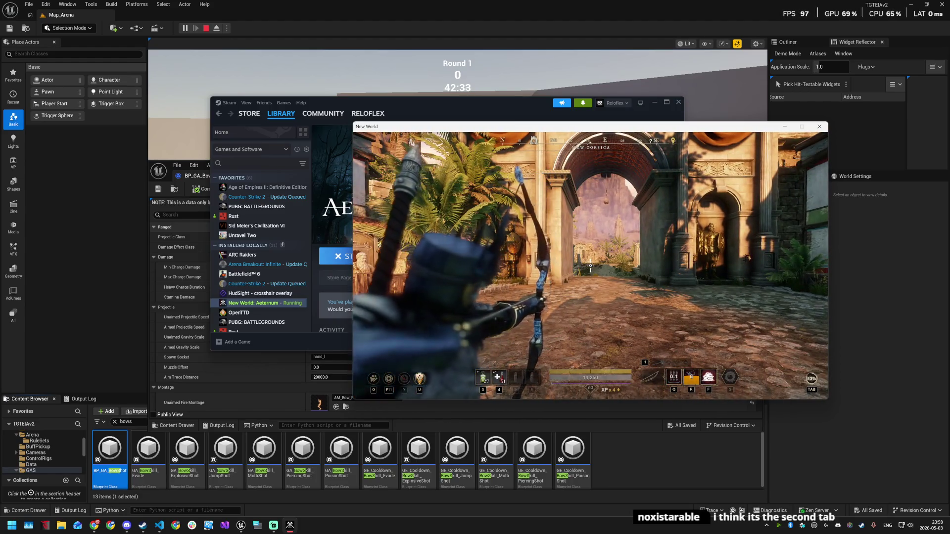
- Fire arrows and trigger Q and R again while jumping toward the village, then bring up the Game Menu
key(q)
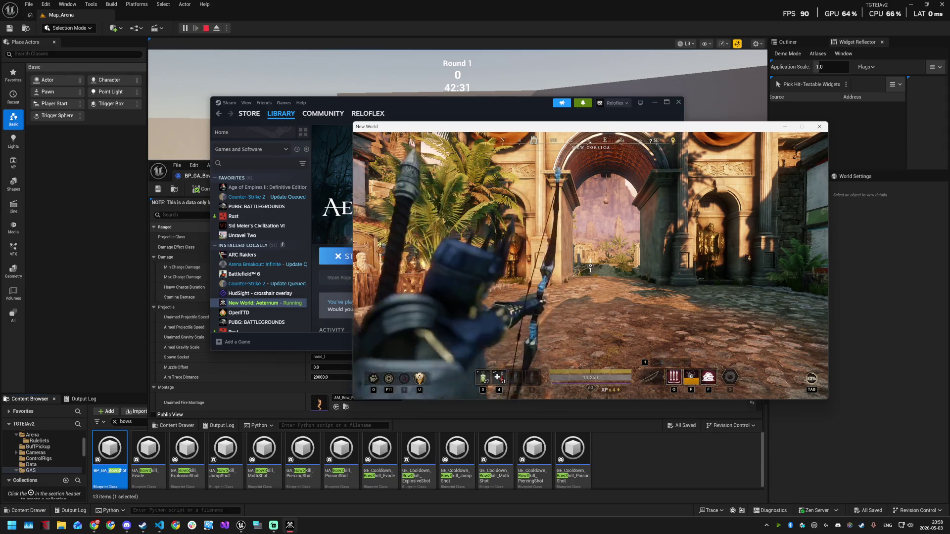
click(590, 267)
click(591, 267)
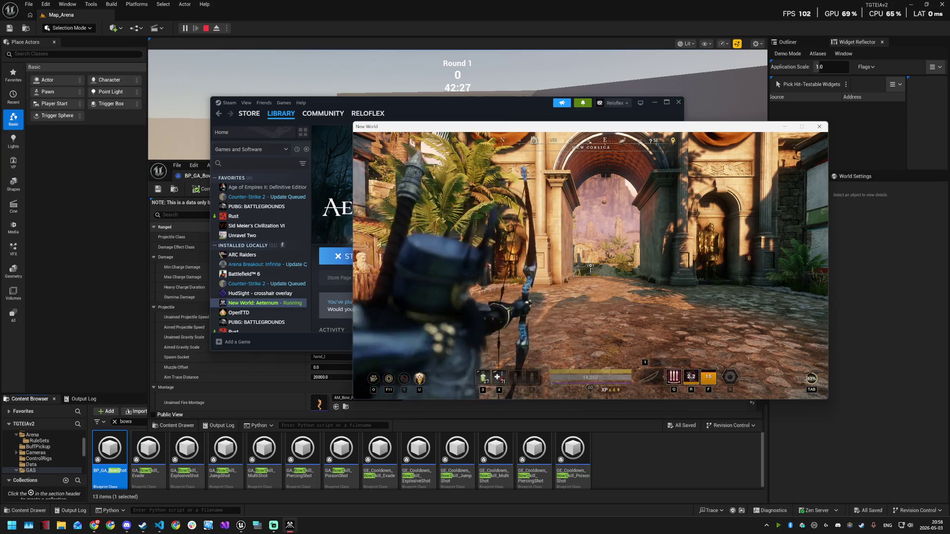
key(w)
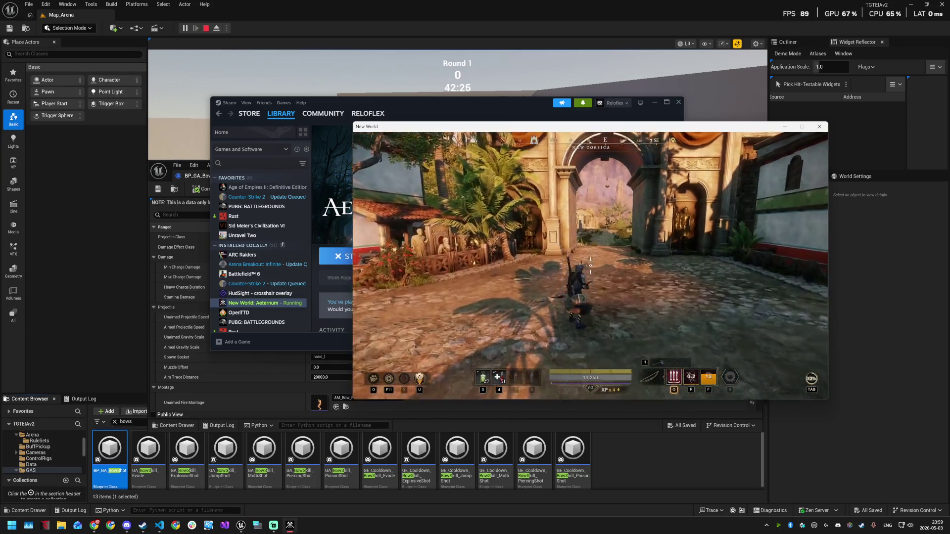
key(q)
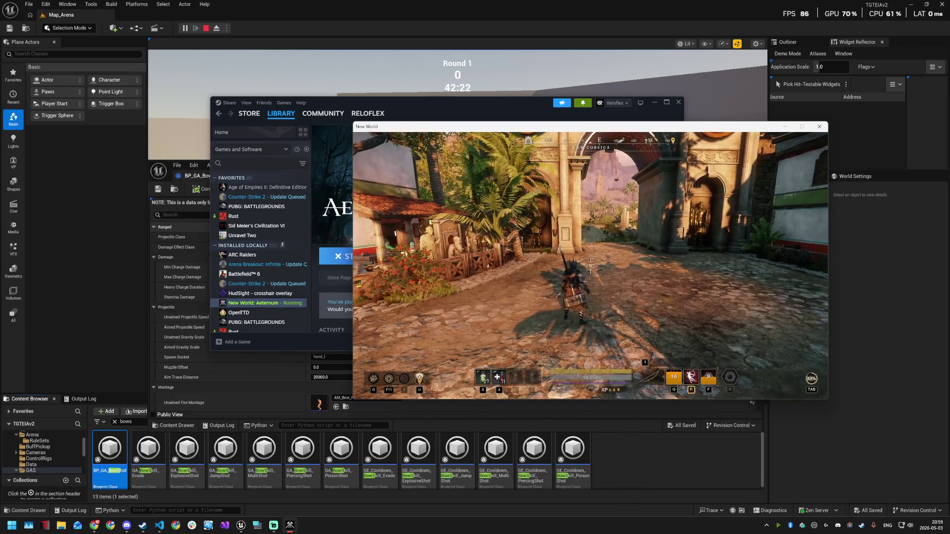
key(space)
key(r)
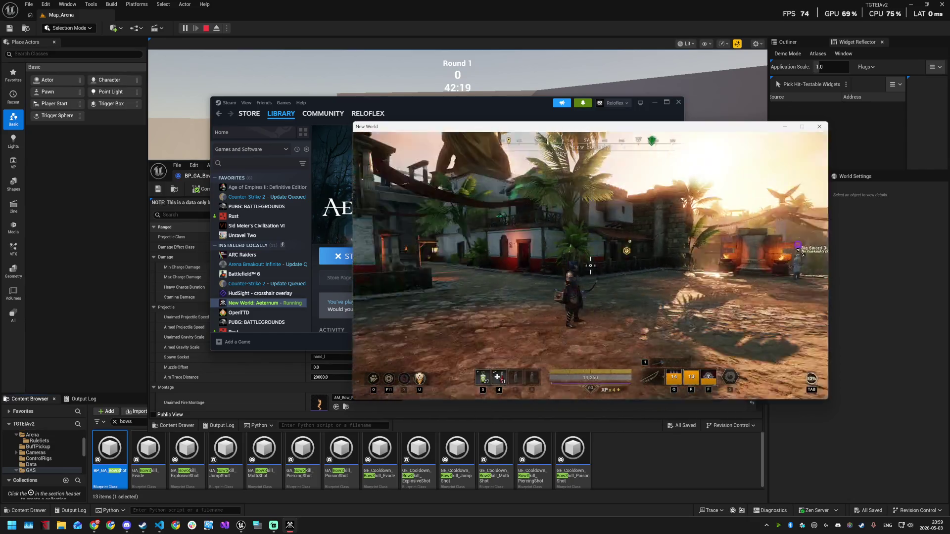
key(Escape)
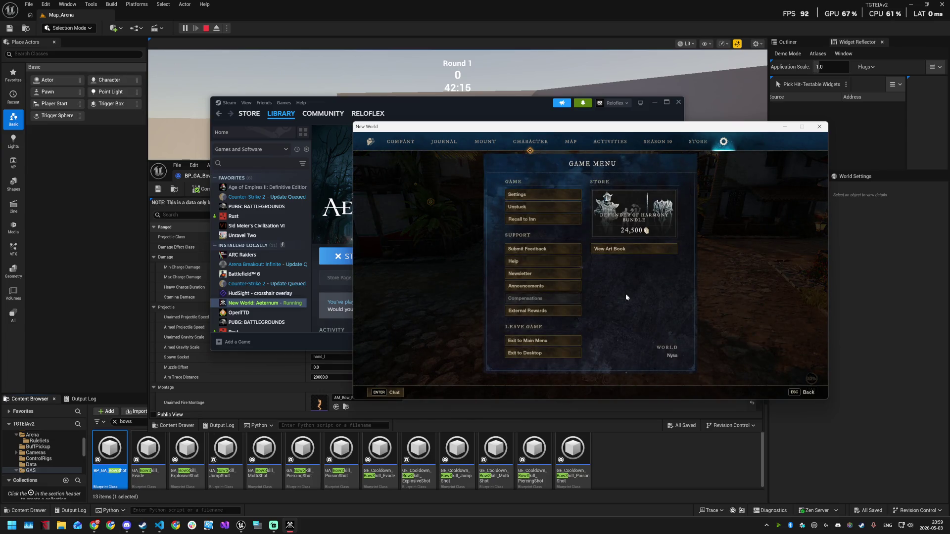
- Choose Exit to Desktop and confirm the Exit Game prompt
click(548, 354)
click(549, 292)
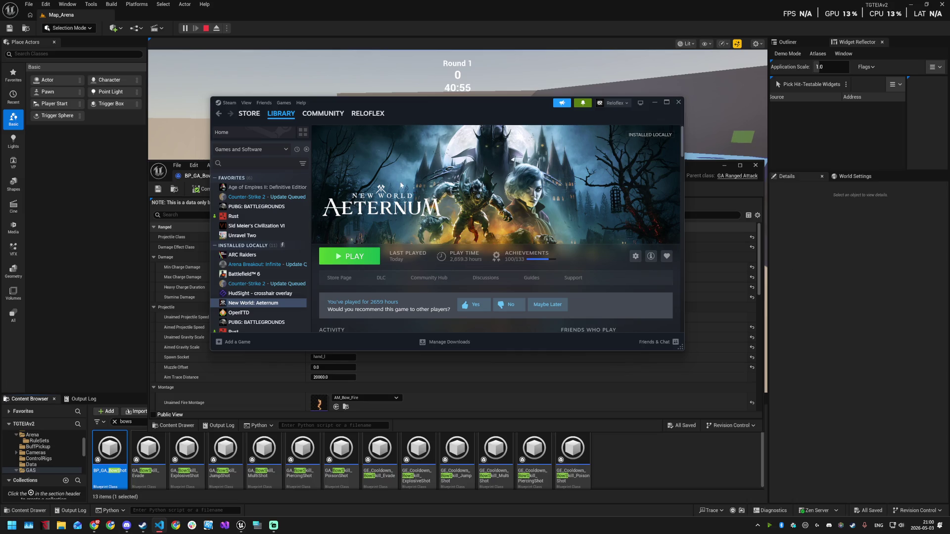
- Minimize the Steam library window to reveal BP_GA_BowShot in the editor
click(655, 102)
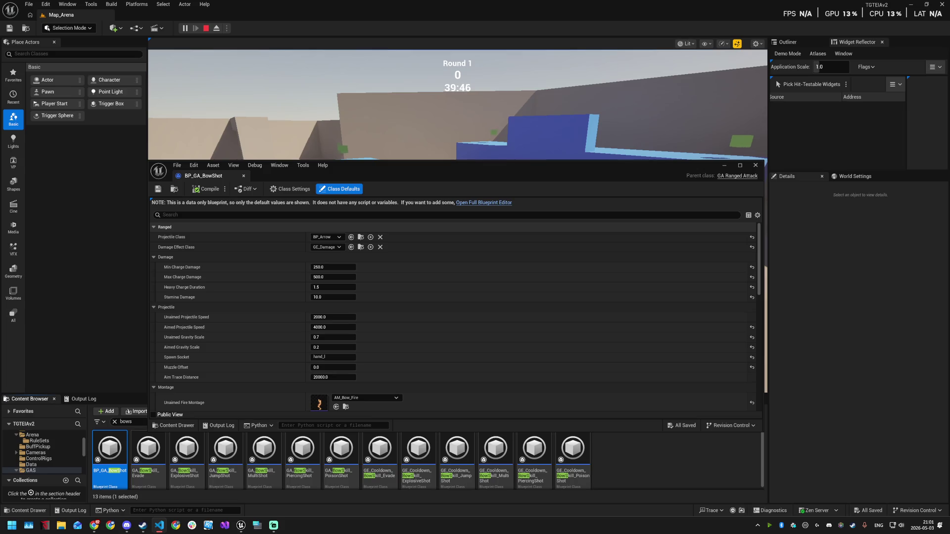
click(725, 164)
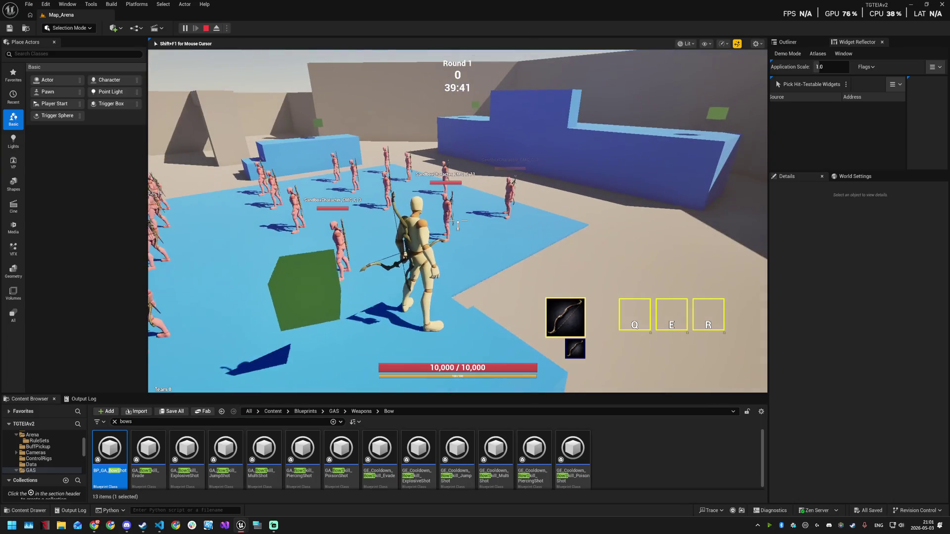
key(alt+Tab)
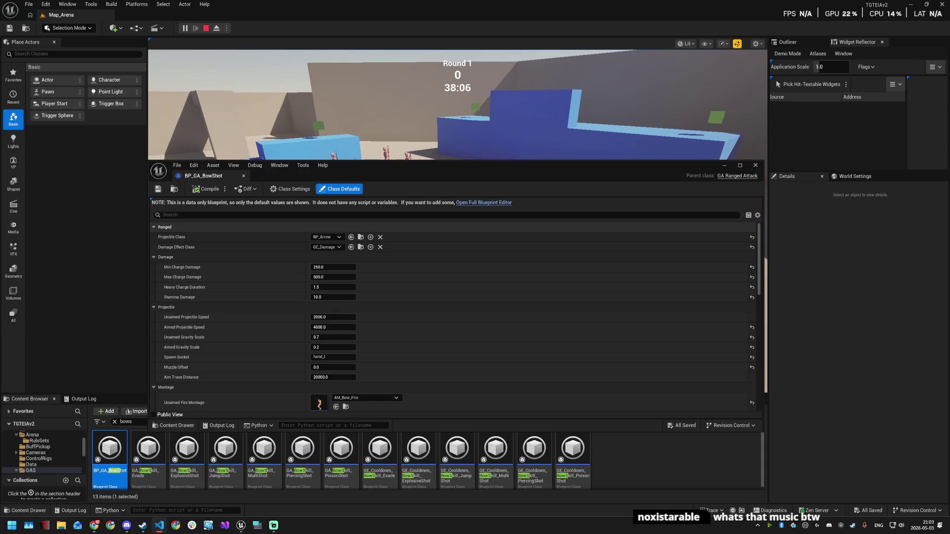
key(alt+Tab)
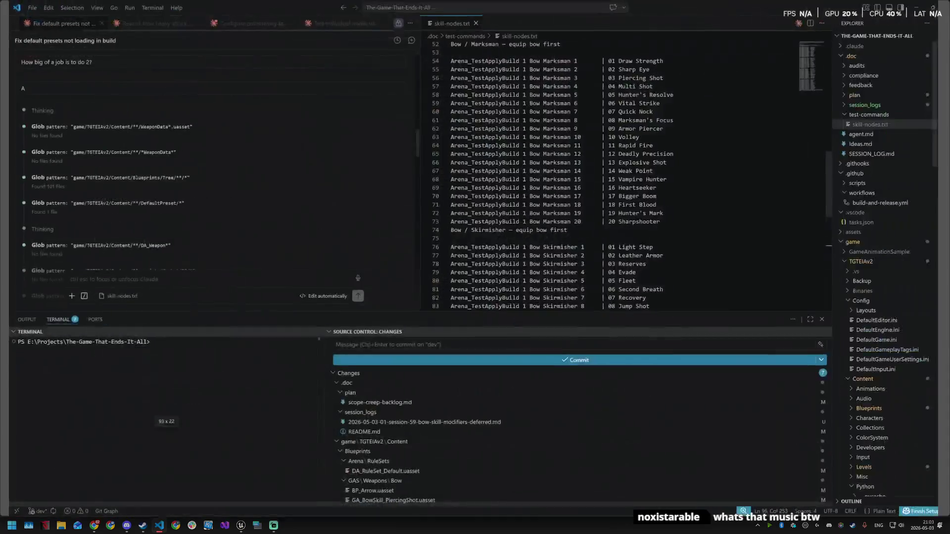
drag(474, 120, 627, 272)
scroll(569, 207, up, 14)
right_click(568, 204)
key(Escape)
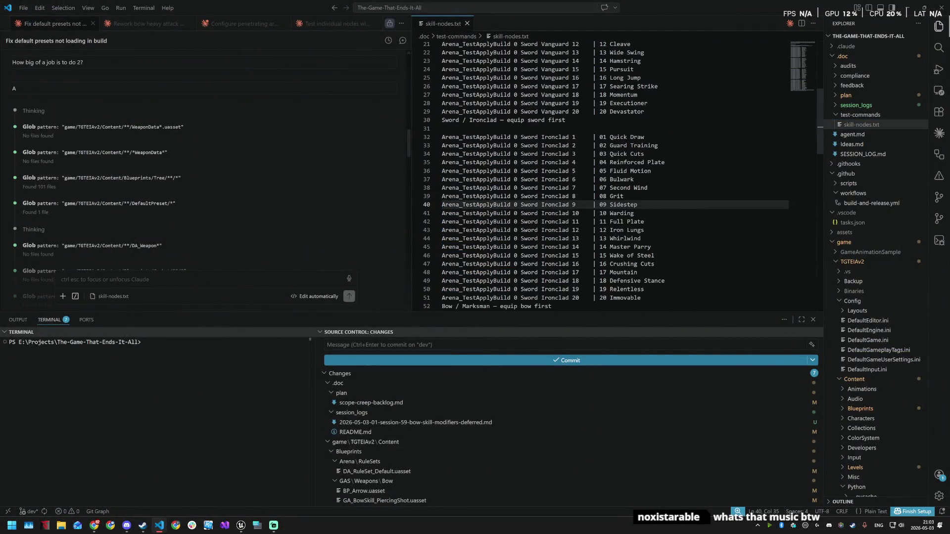
scroll(569, 207, up, 1)
drag(602, 120, 638, 120)
drag(610, 172, 641, 171)
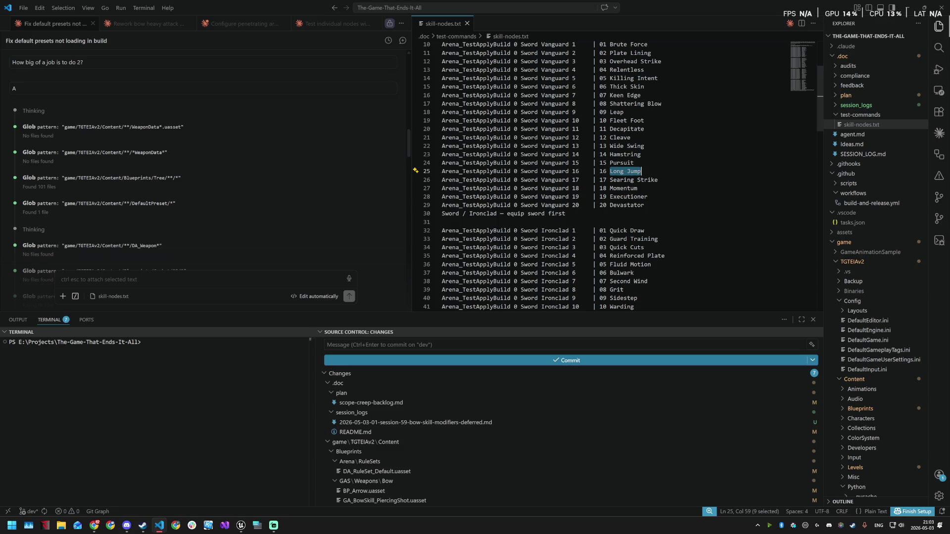
scroll(500, 74, down, 1)
key(alt+Tab)
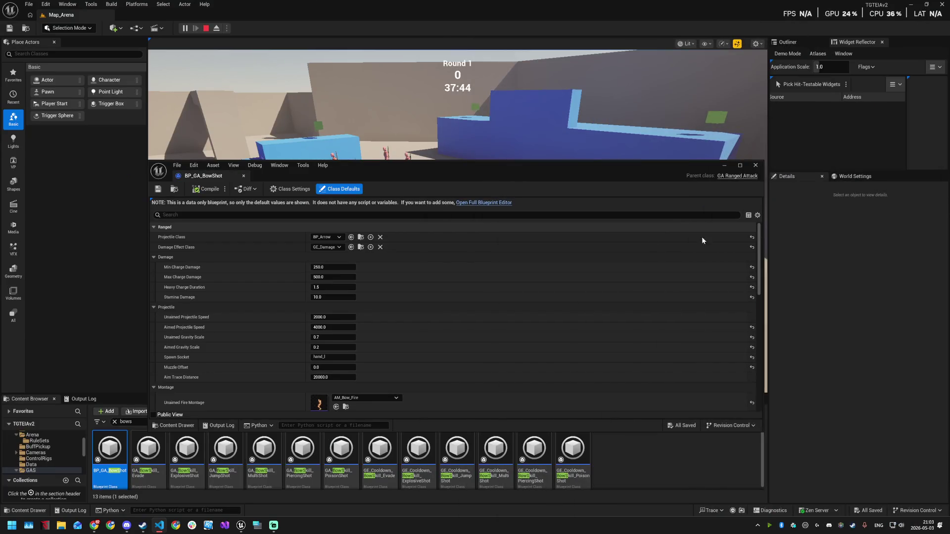
- Close the BowShot blueprint, stop play, and load Map_MainMenu from Favorite Levels
click(755, 166)
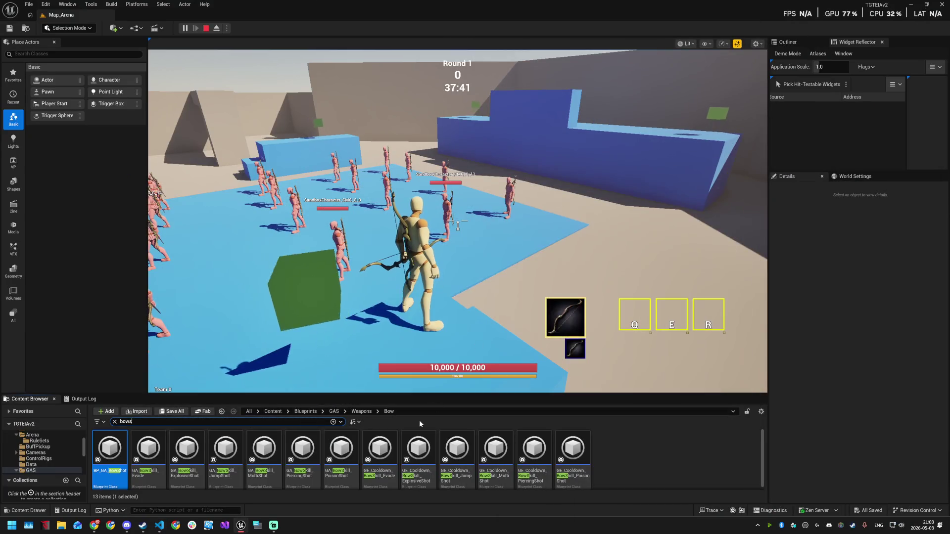
click(206, 28)
click(28, 4)
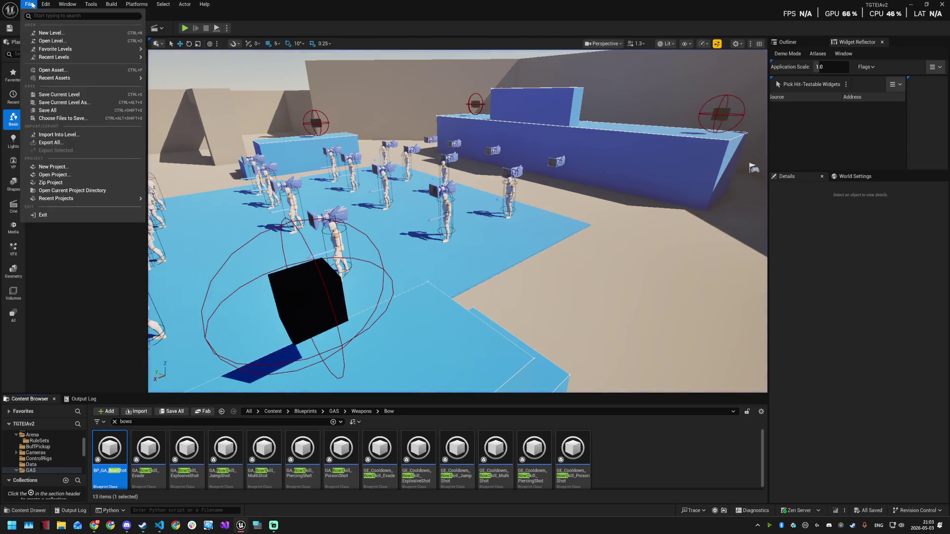
mouse_move(99, 47)
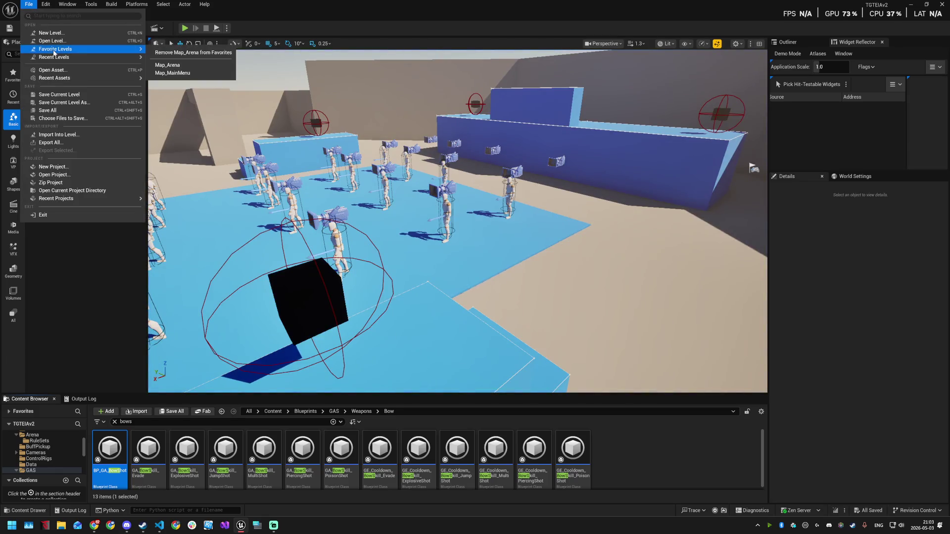
click(173, 74)
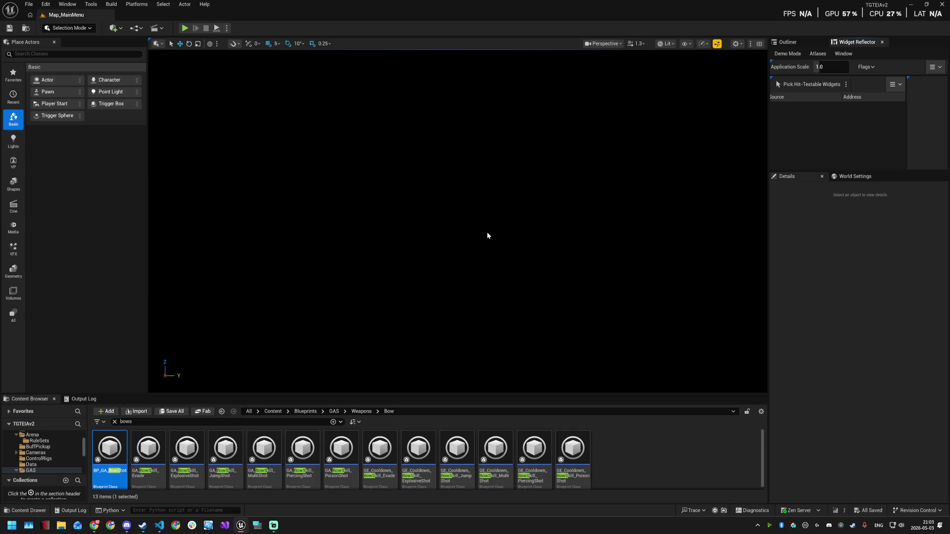
- Play the main menu, select the Vanguard + Marksman preset, and host a match
click(184, 28)
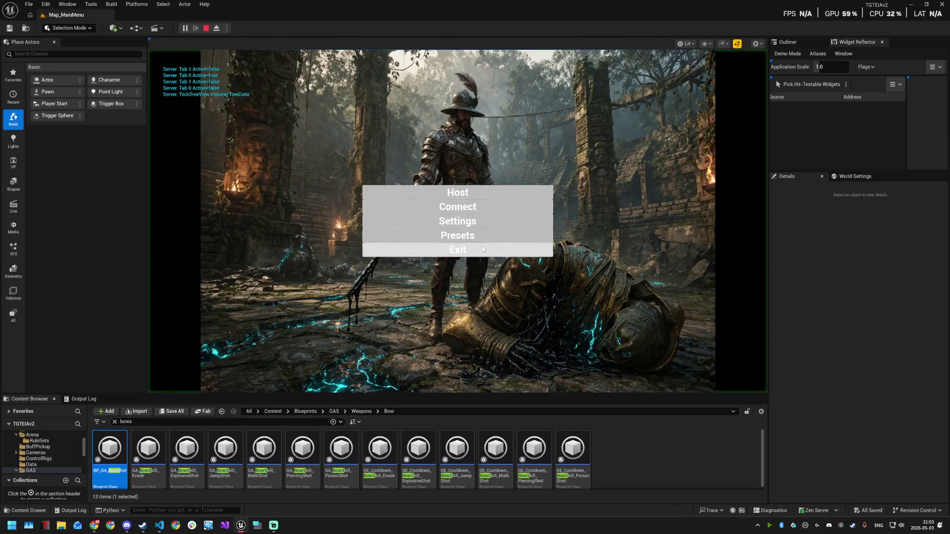
click(465, 236)
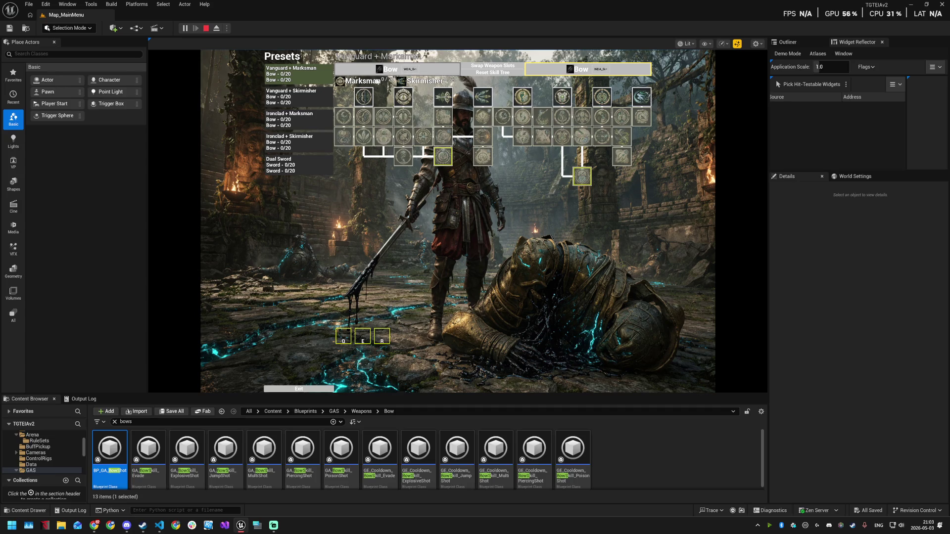
click(490, 69)
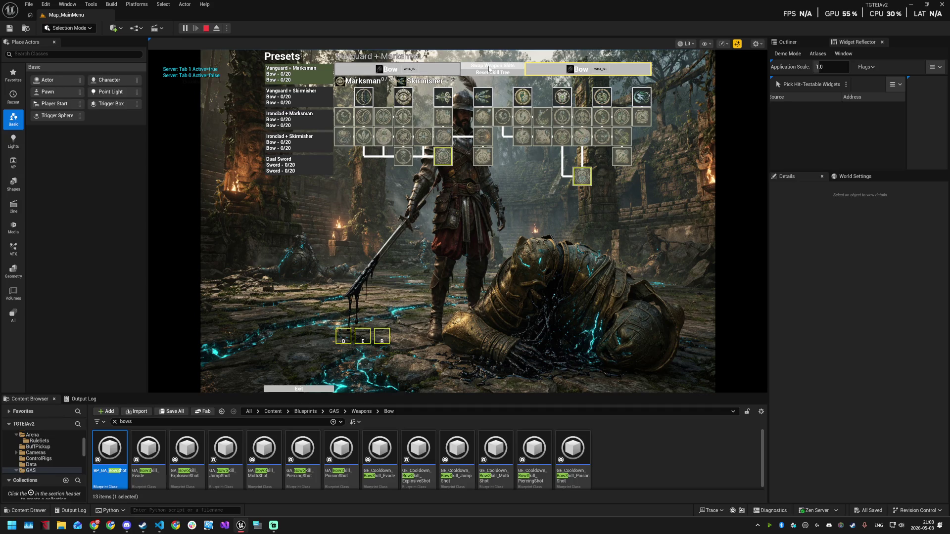
click(489, 67)
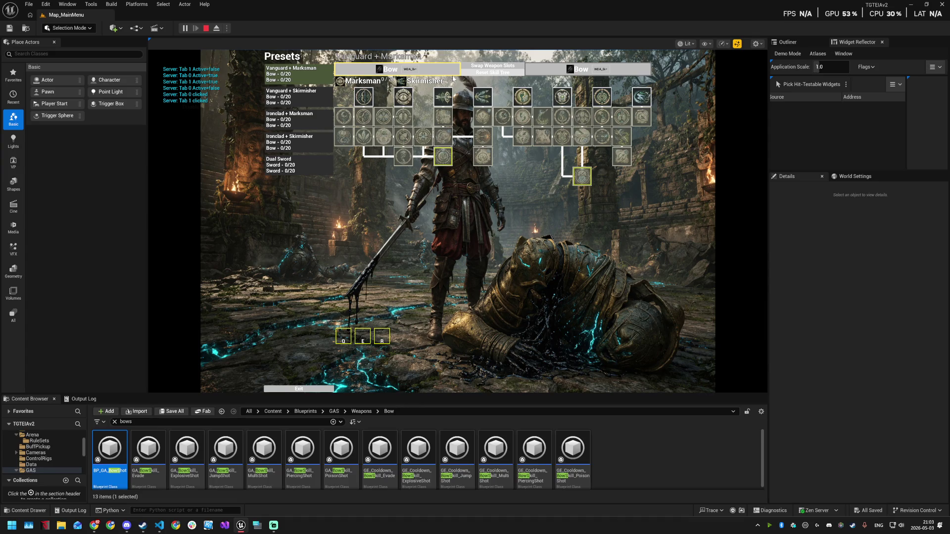
click(313, 122)
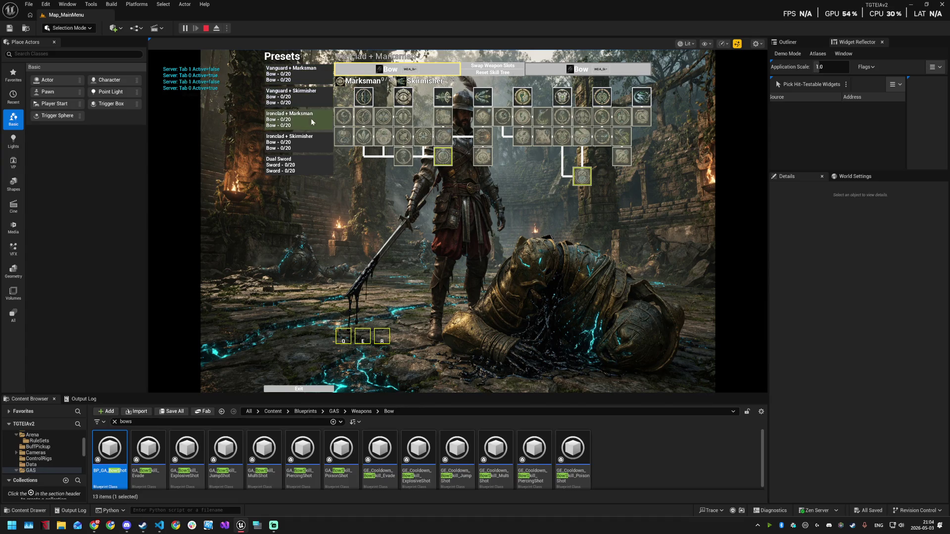
click(318, 78)
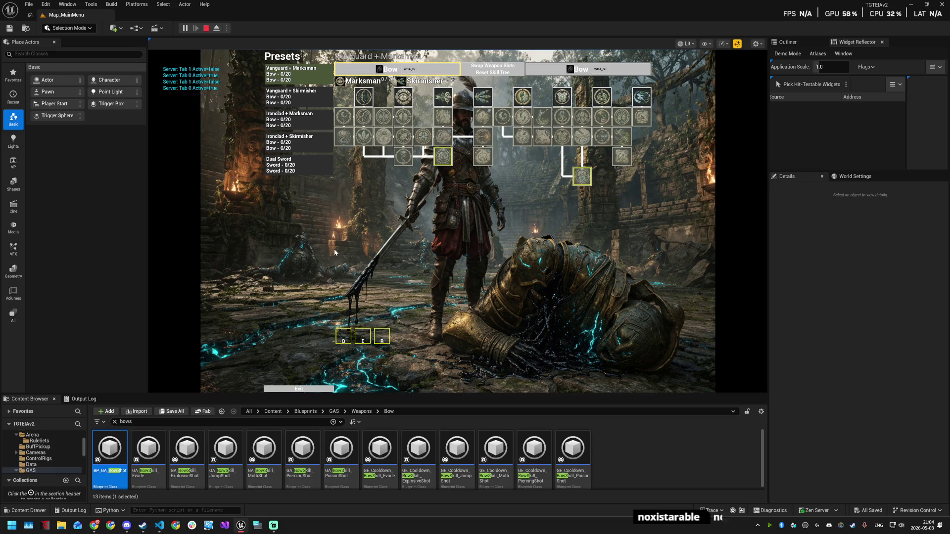
key(Escape)
click(396, 192)
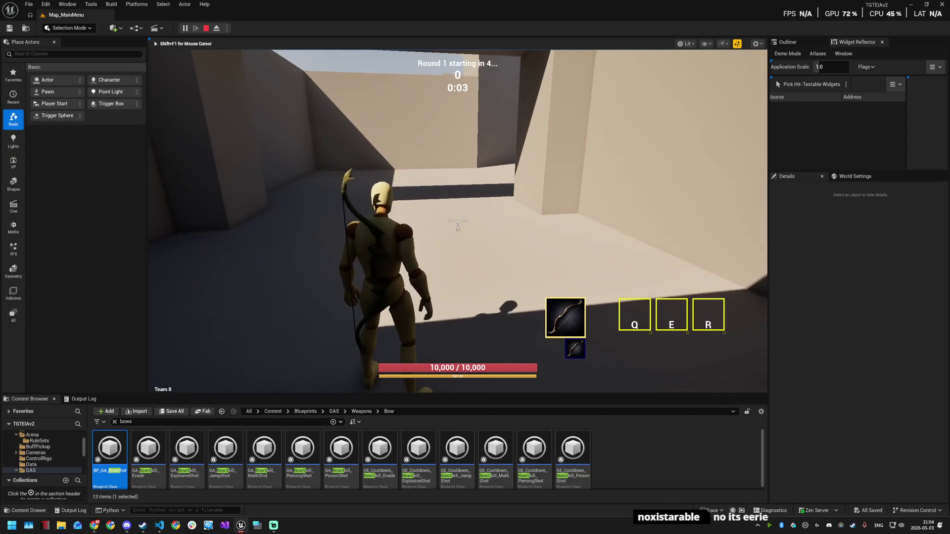
- Run toward the arena and apply Arena_TestApplyBuild 1 Bow Marksman 1 from the console
key(w)
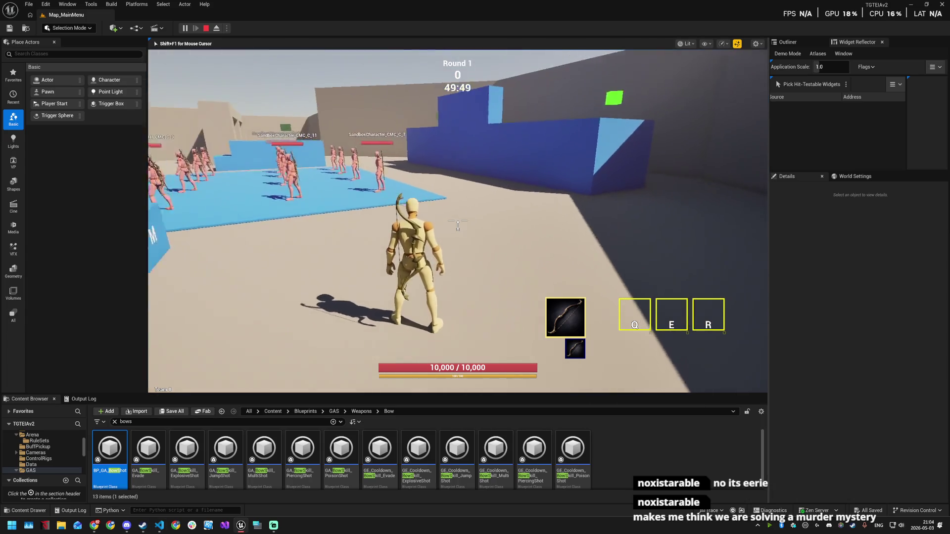
key(grave)
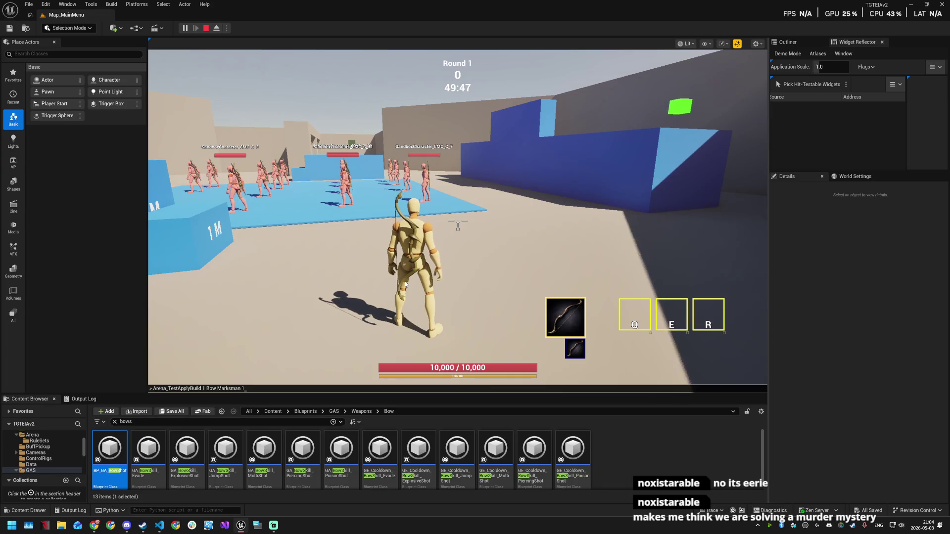
key(grave)
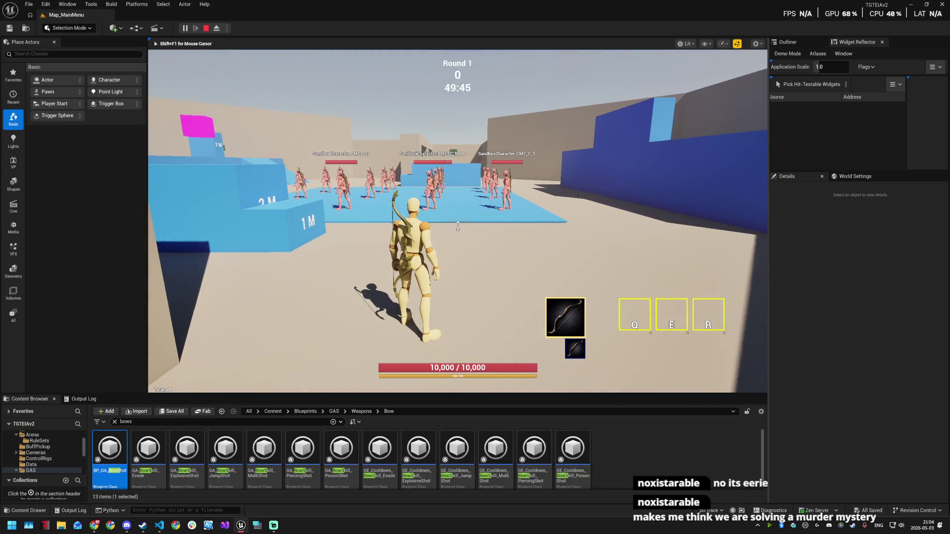
- Check the skill tree, hit a dummy for 125 damage, and open the gameplay debugger
key(c)
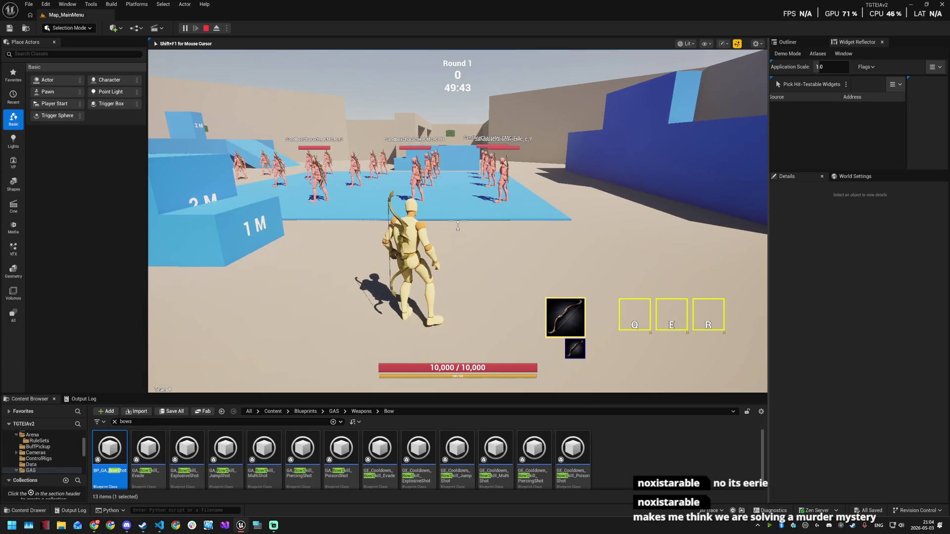
key(t)
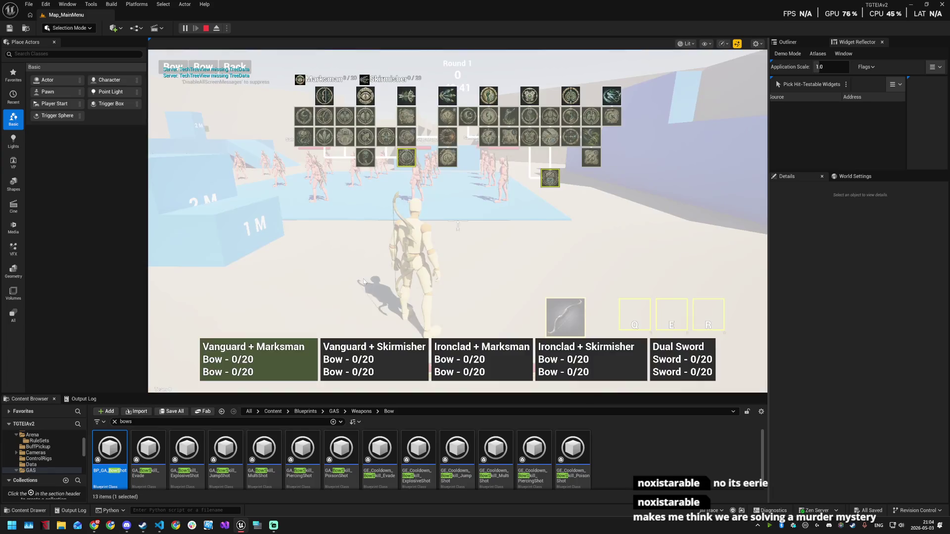
mouse_move(327, 99)
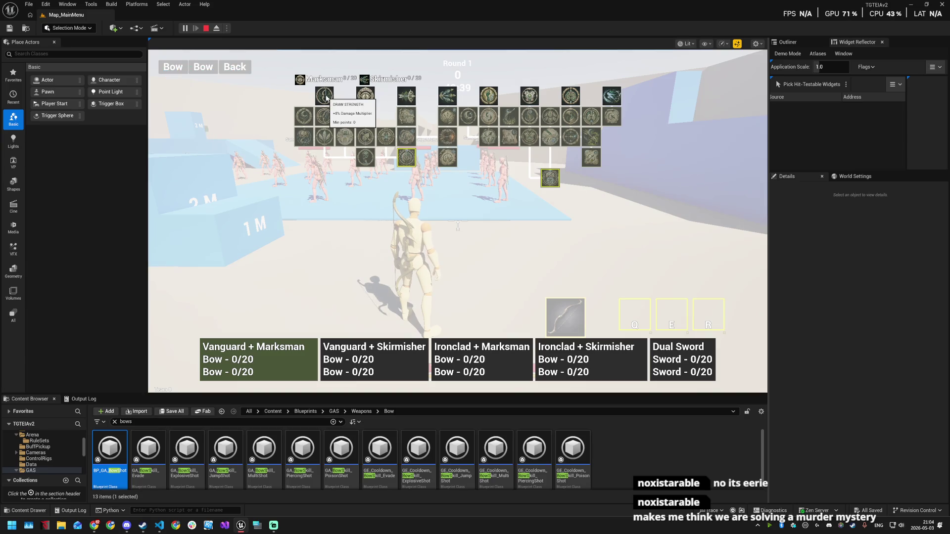
key(t)
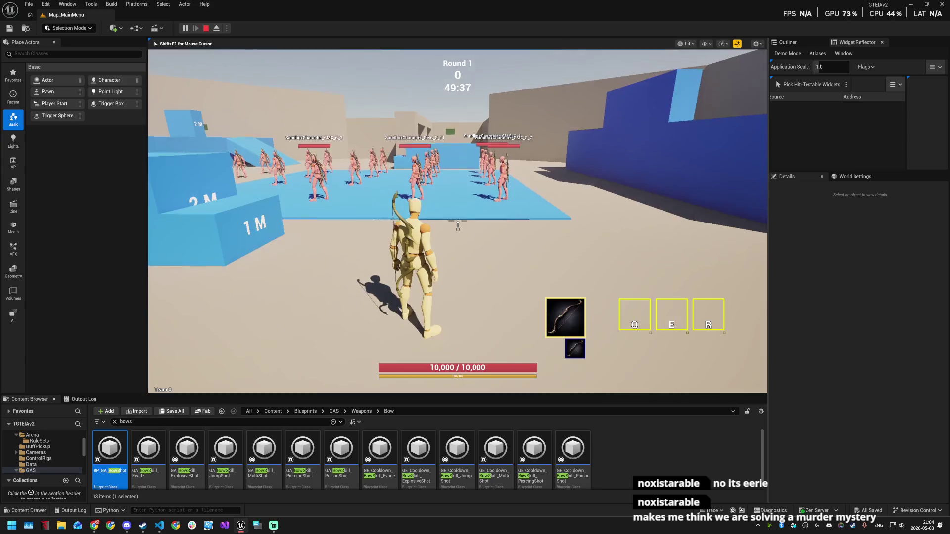
click(457, 225)
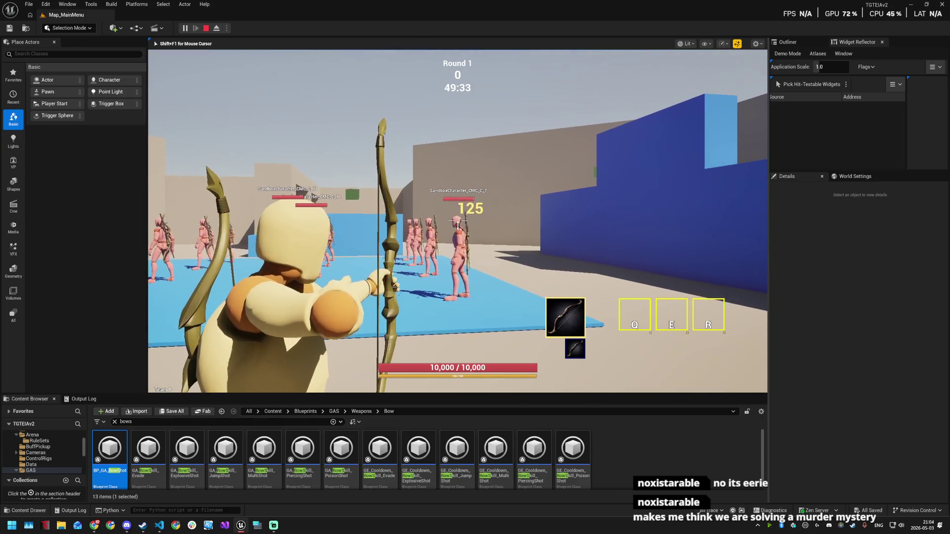
key(w)
click(457, 225)
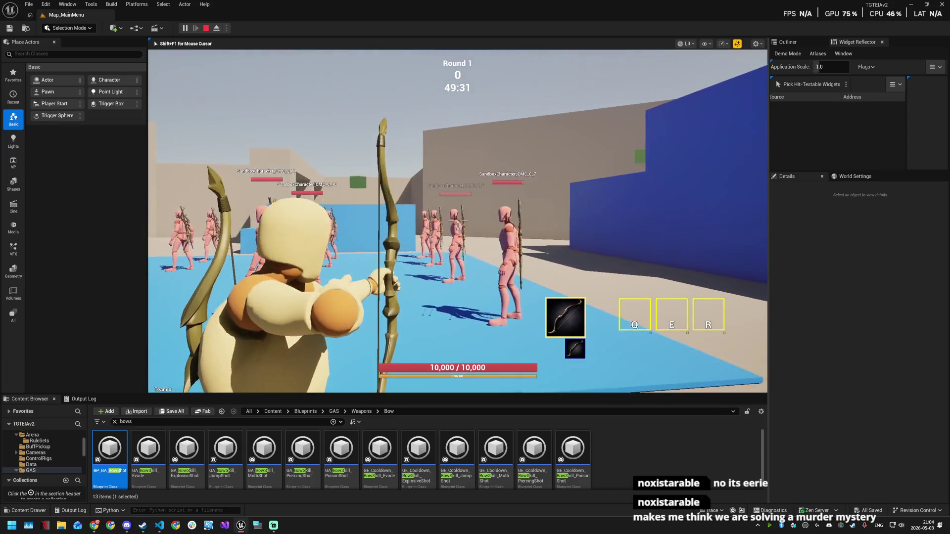
key(apostrophe)
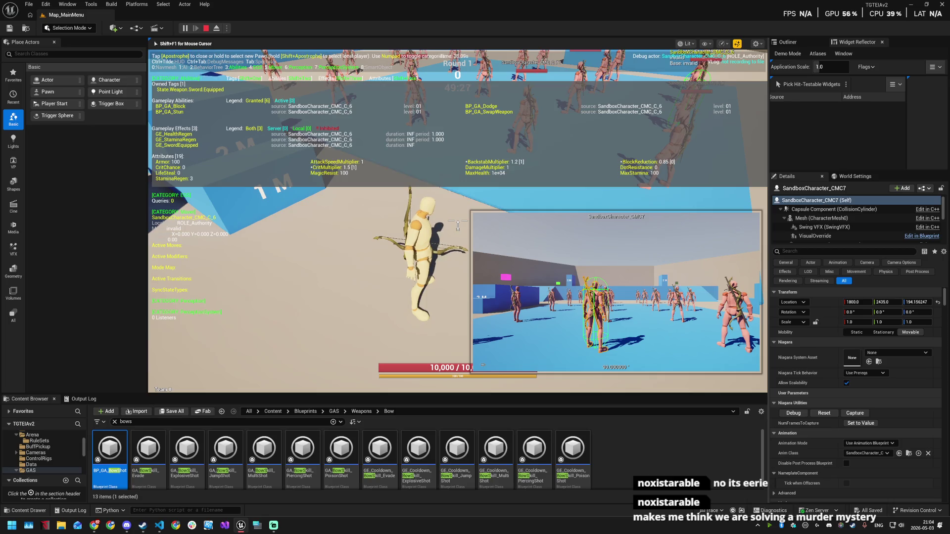
key(grave)
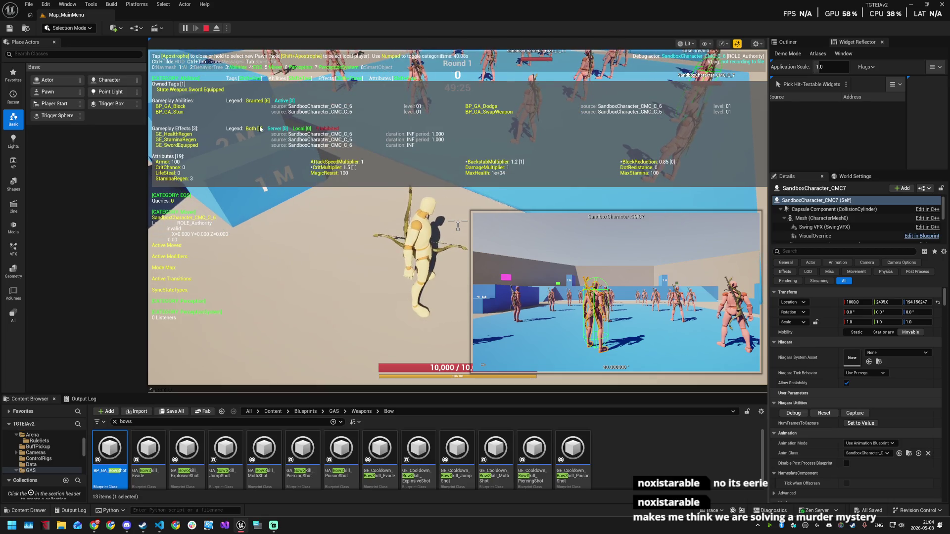
key(super)
click(246, 100)
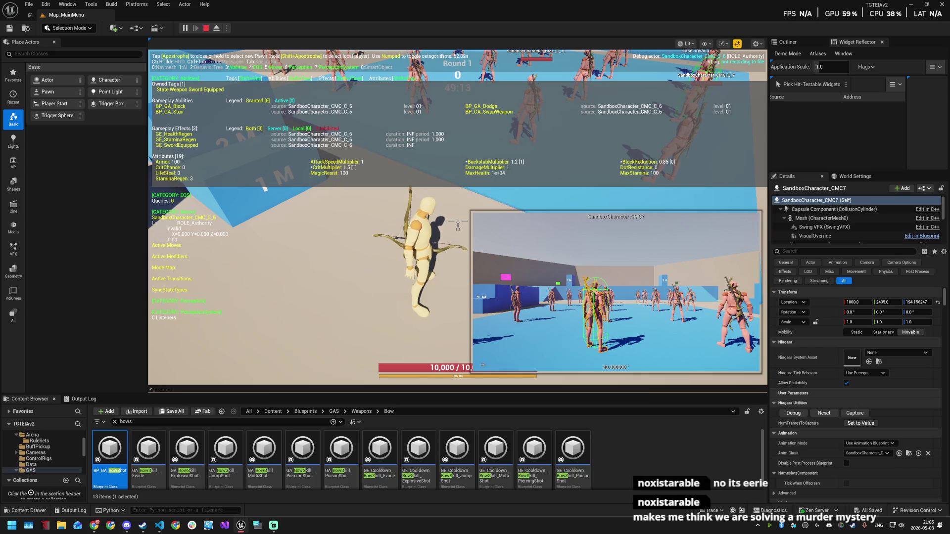
key(super)
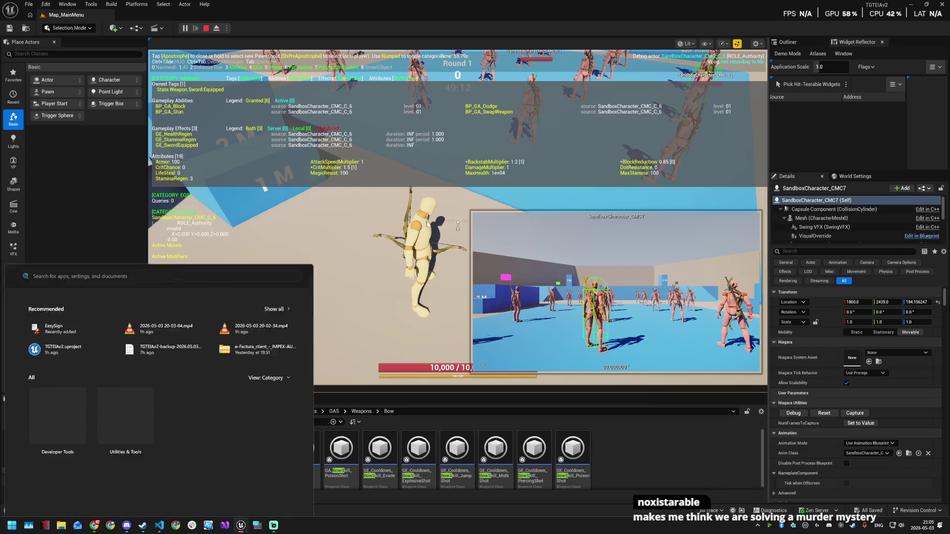
- From the main menu's hosting setup, start the Vanguard + Marksman match
key(super)
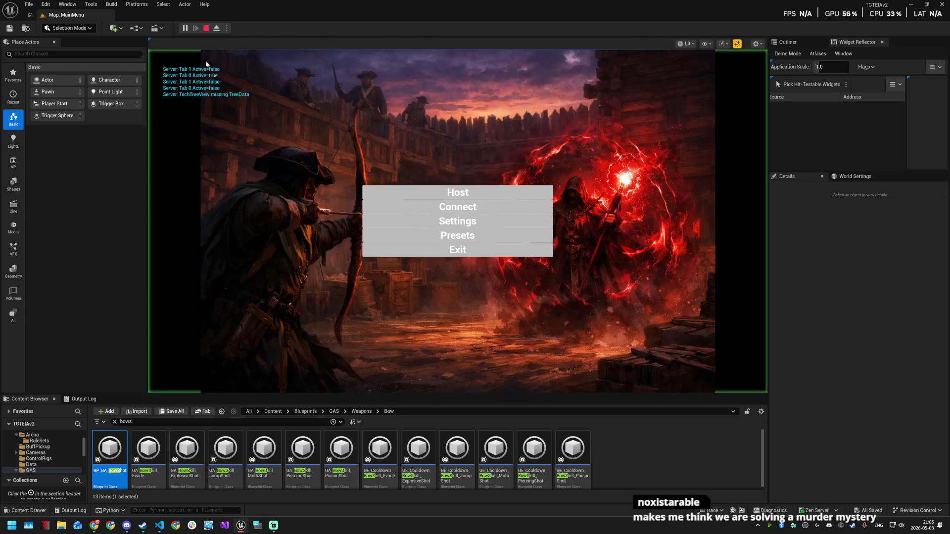
click(460, 197)
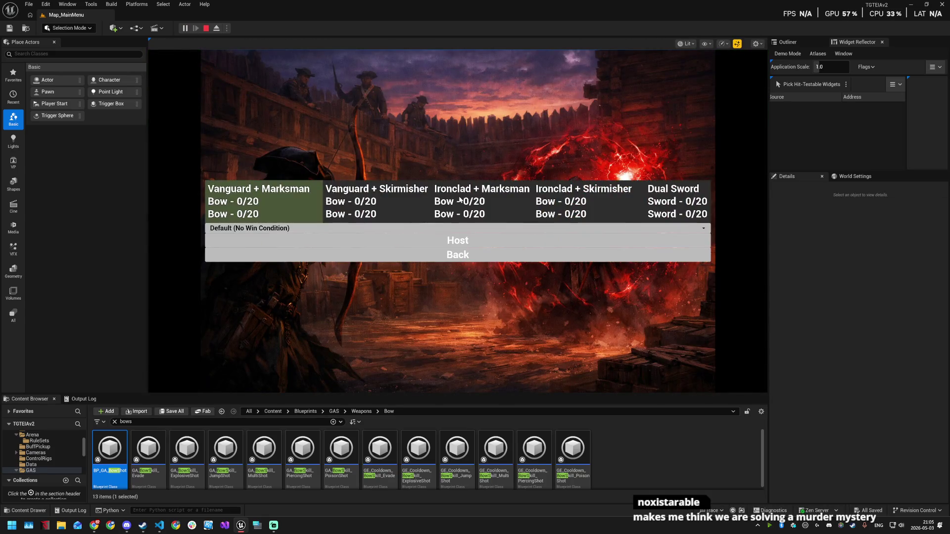
click(297, 215)
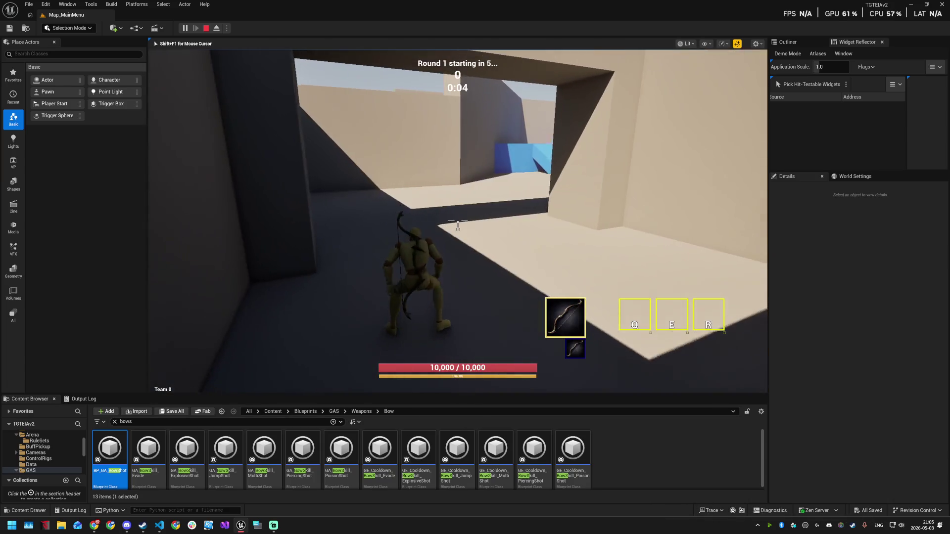
- Move toward the dummies and rerun Arena_TestApplyBuild 1 Bow Marksman 1 from console history
key(w)
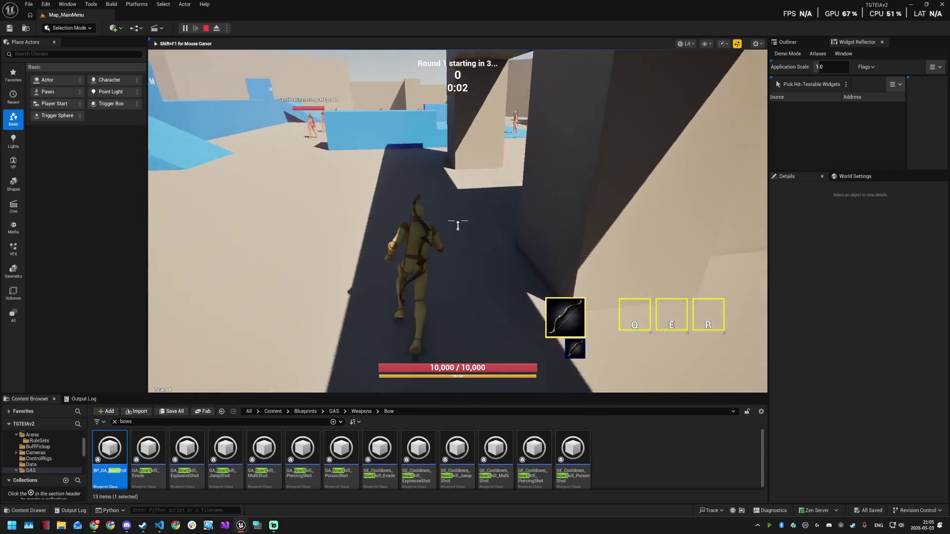
key(w)
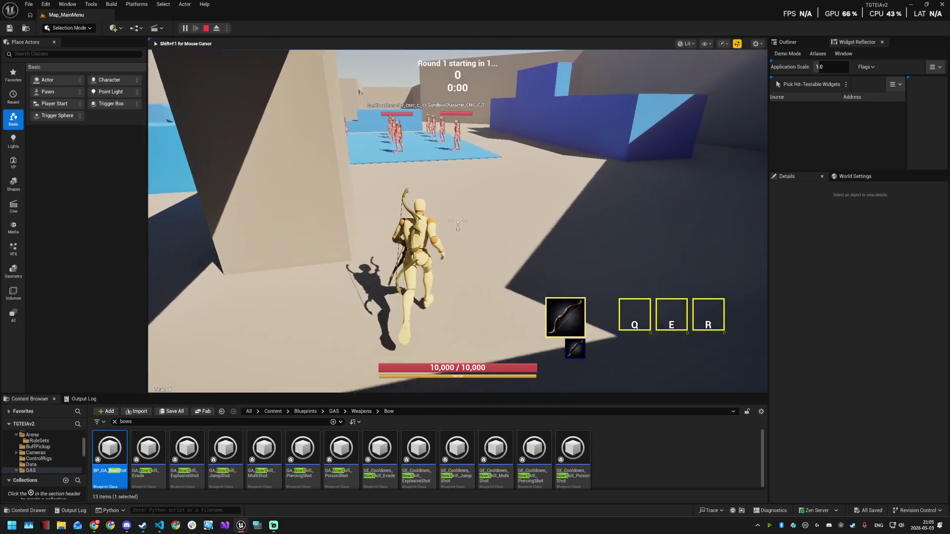
key(w)
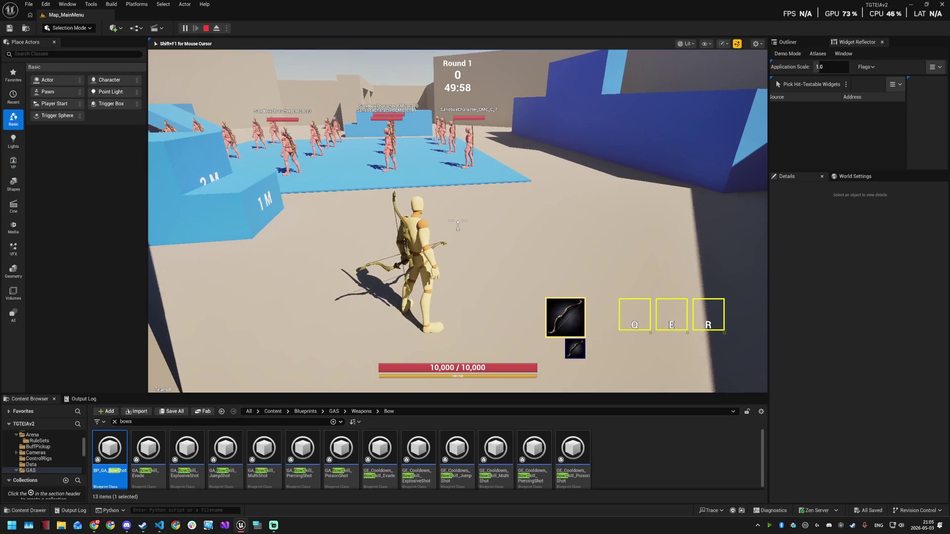
key(w)
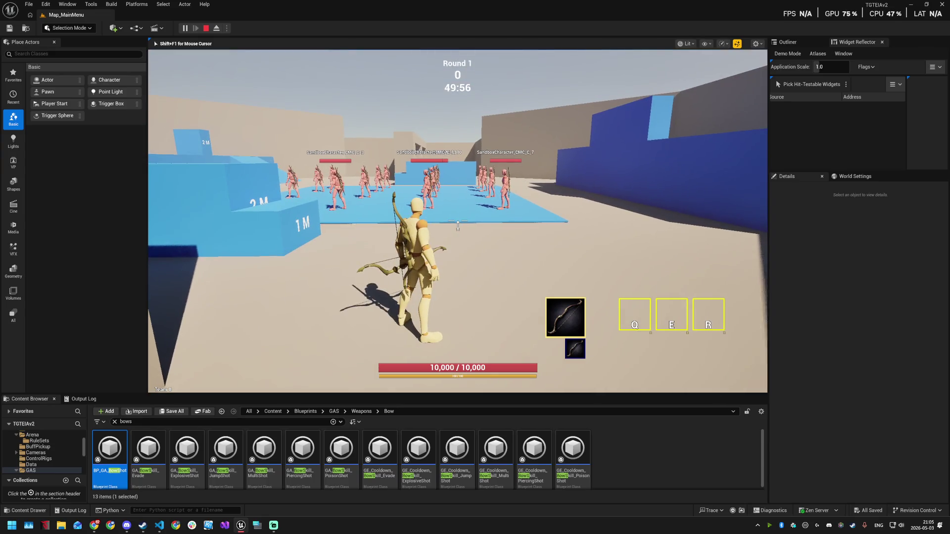
key(grave)
key(Up)
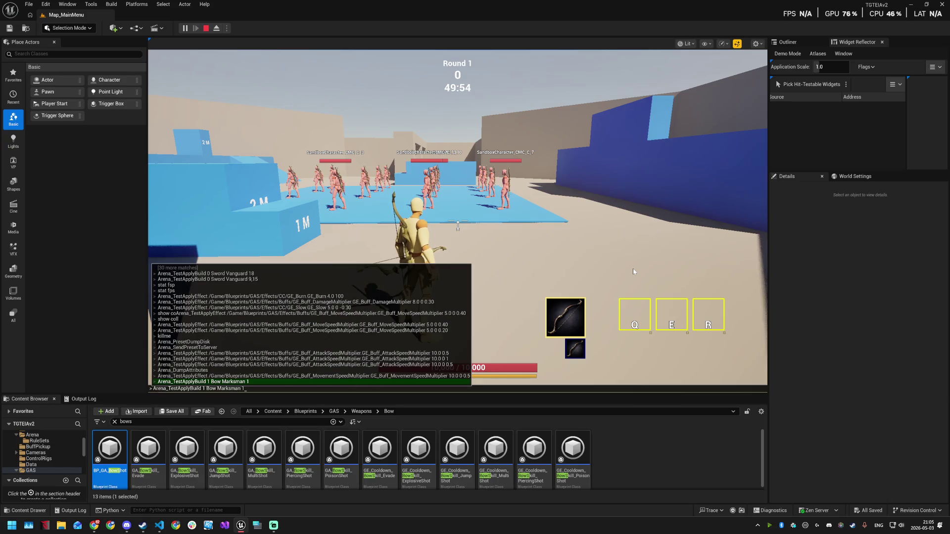
key(Return)
- Shoot arrows at a dummy for 135 damage and check the skill tree
click(458, 225)
click(458, 225)
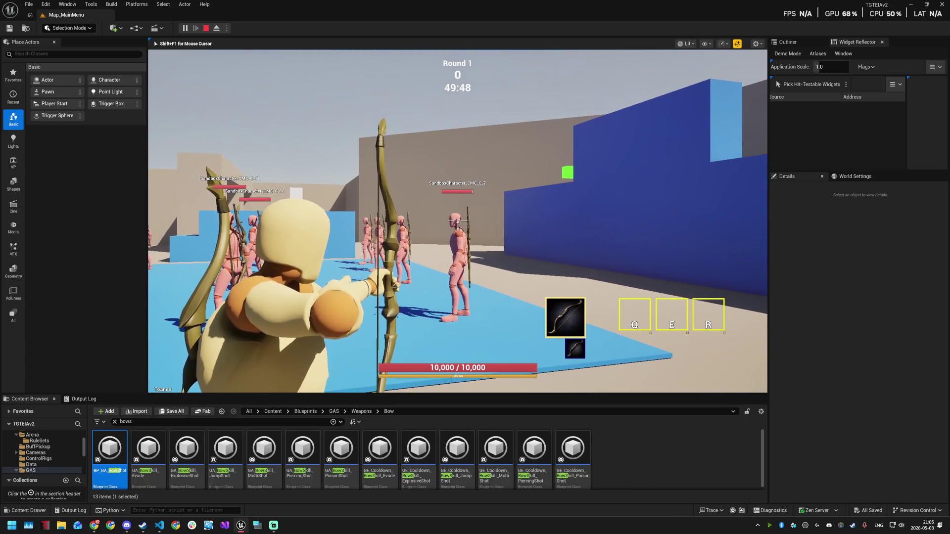
click(457, 225)
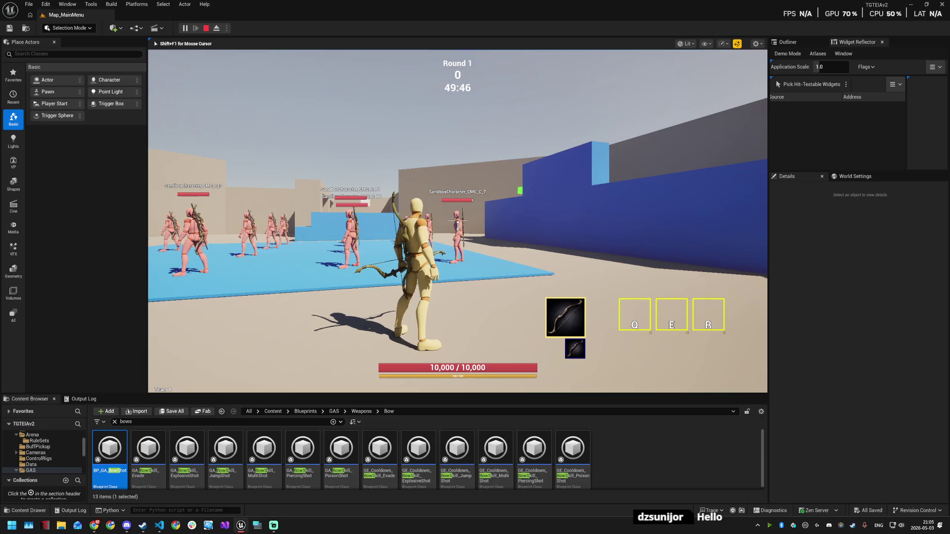
key(Tab)
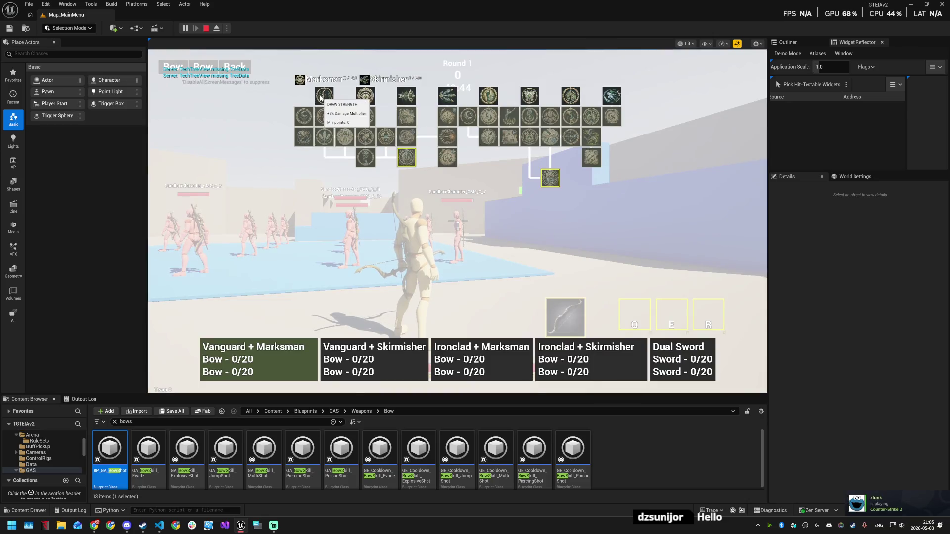
key(Tab)
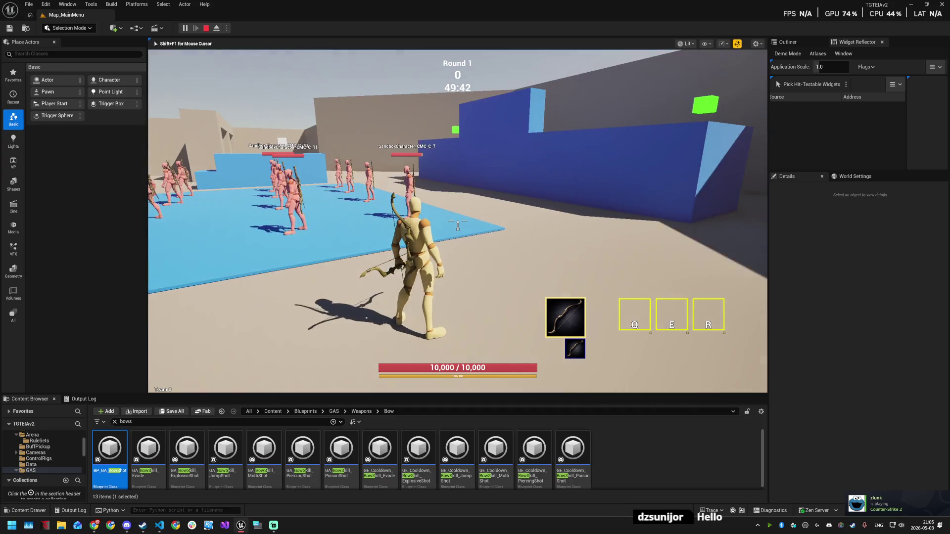
- Launch Calculator from Windows search
key(super)
text(calculator)
key(Return)
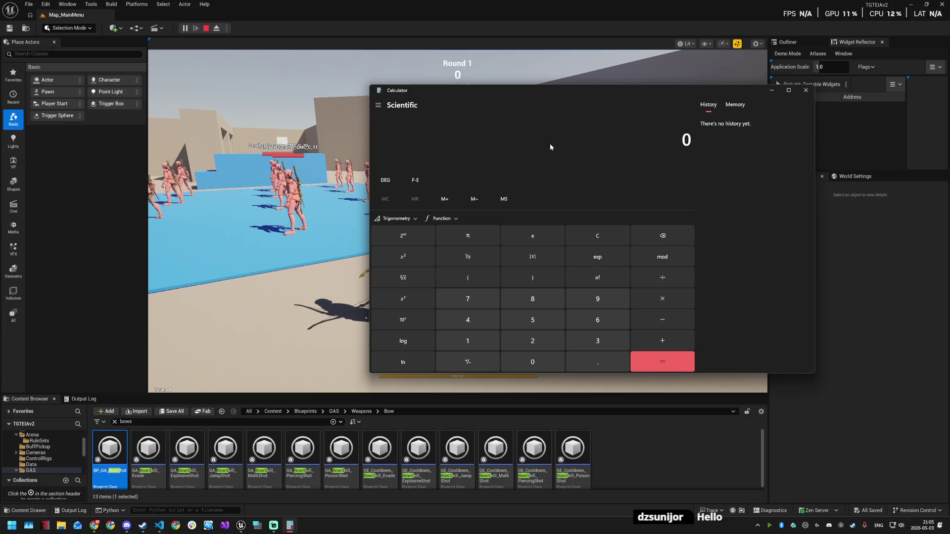
- Clear the 250 entry, evaluate 125*108/100 to get 135, and minimize Calculator
text(250)
key(Escape)
text(1)
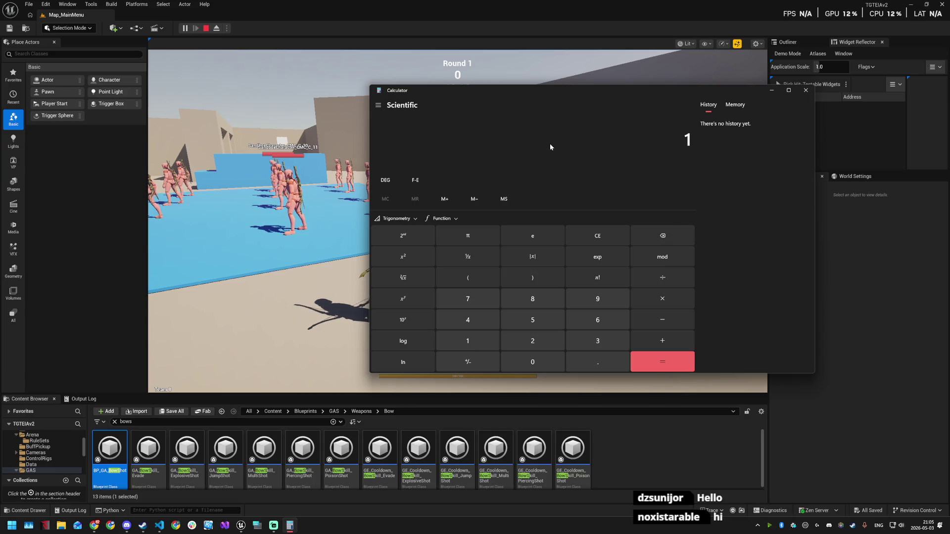
text(25*108)
text(/)
text(100)
key(Return)
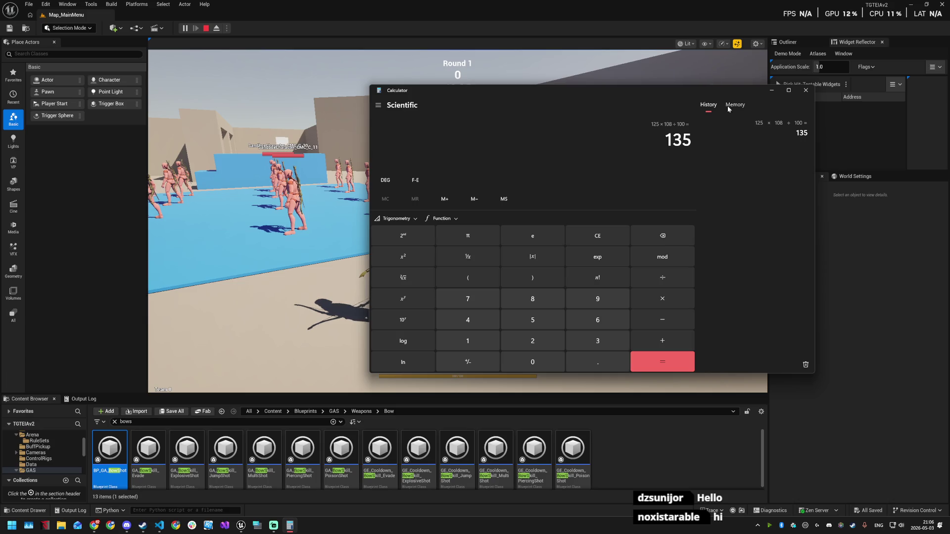
click(771, 91)
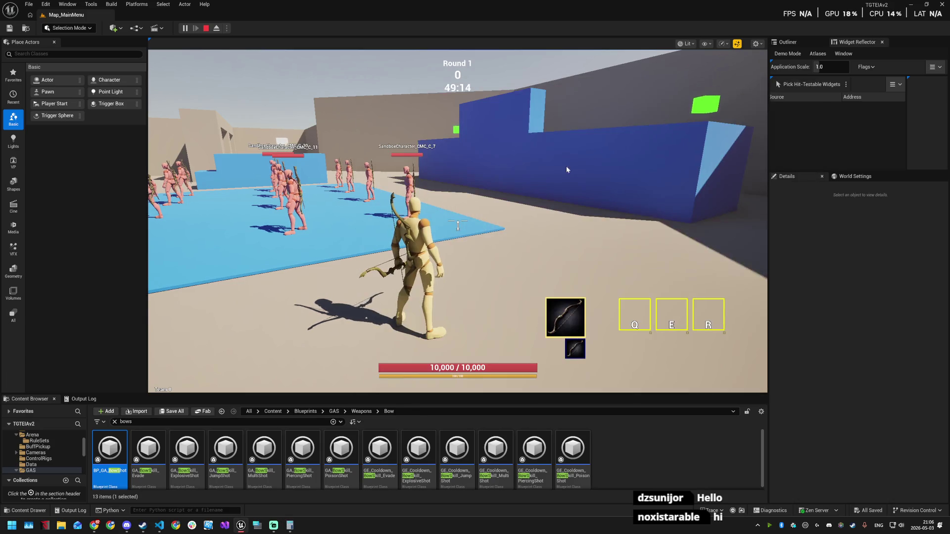
- Aim the bow and fire another arrow at the practice dummies
click(580, 194)
right_click(458, 225)
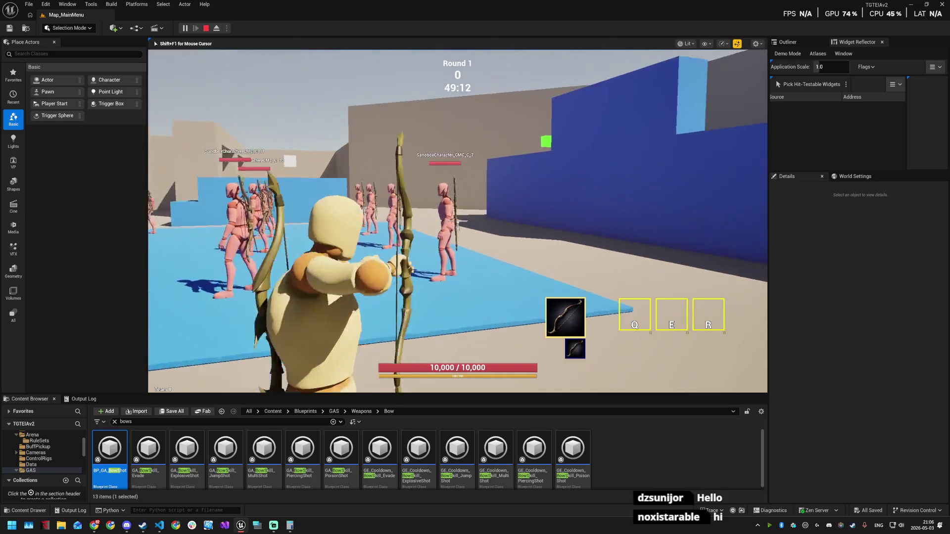
click(458, 225)
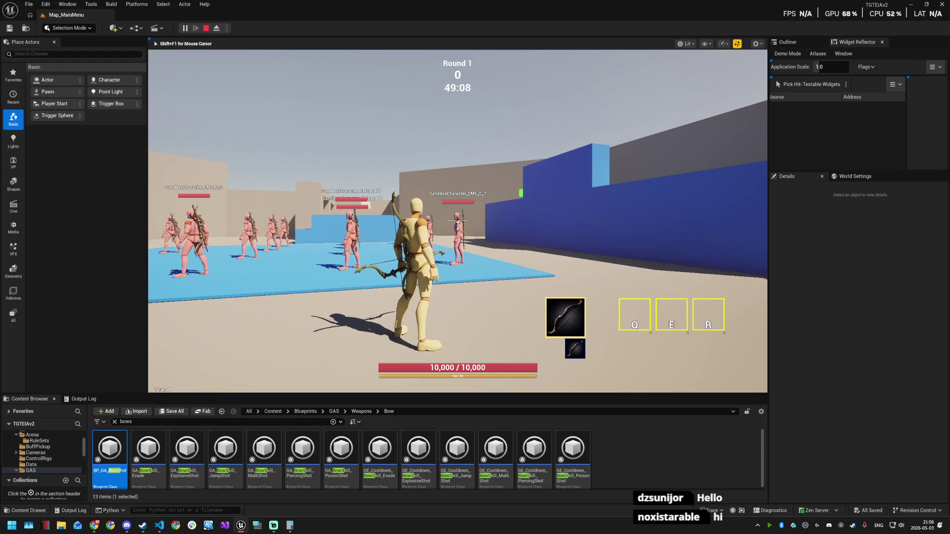
- Recheck the 135 result in Calculator, close it, and open the in-game console
key(alt+Tab)
key(alt+Tab)
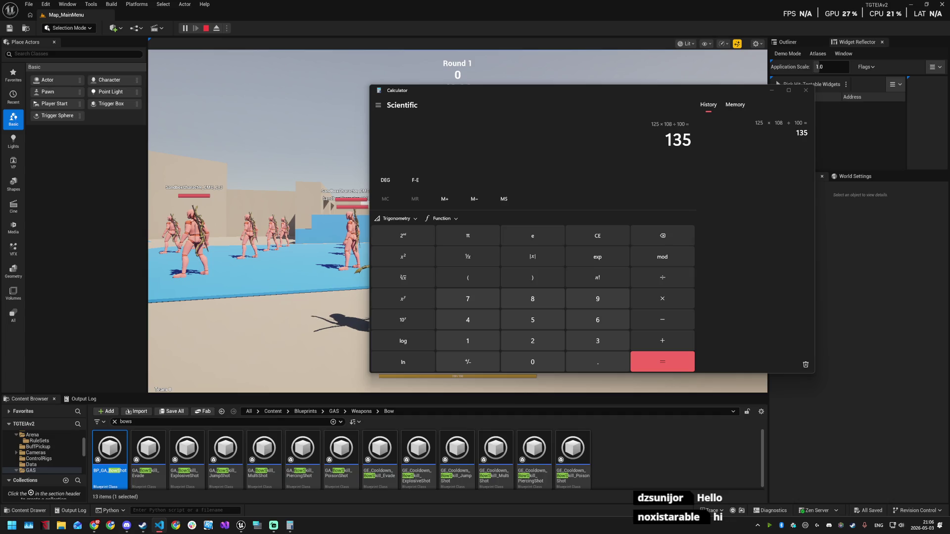
click(801, 93)
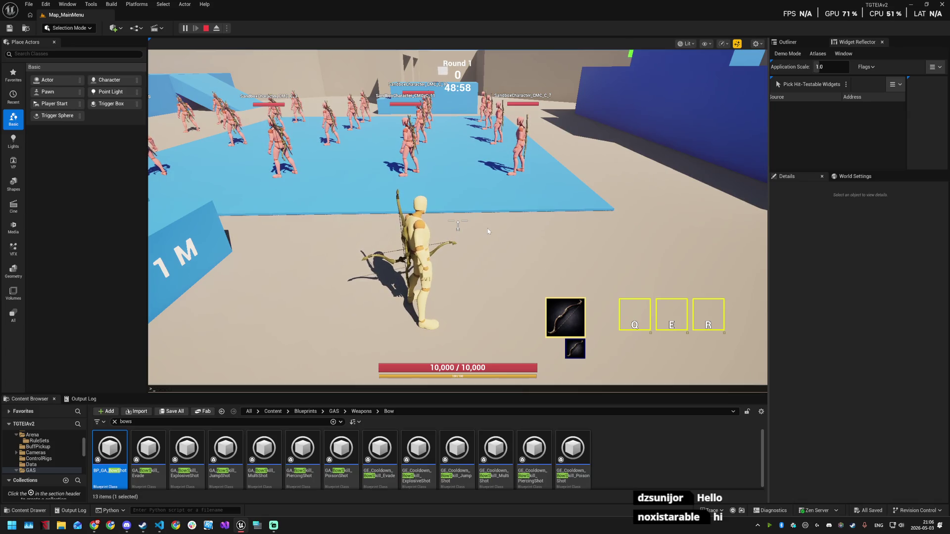
key(super)
key(super)
key(grave)
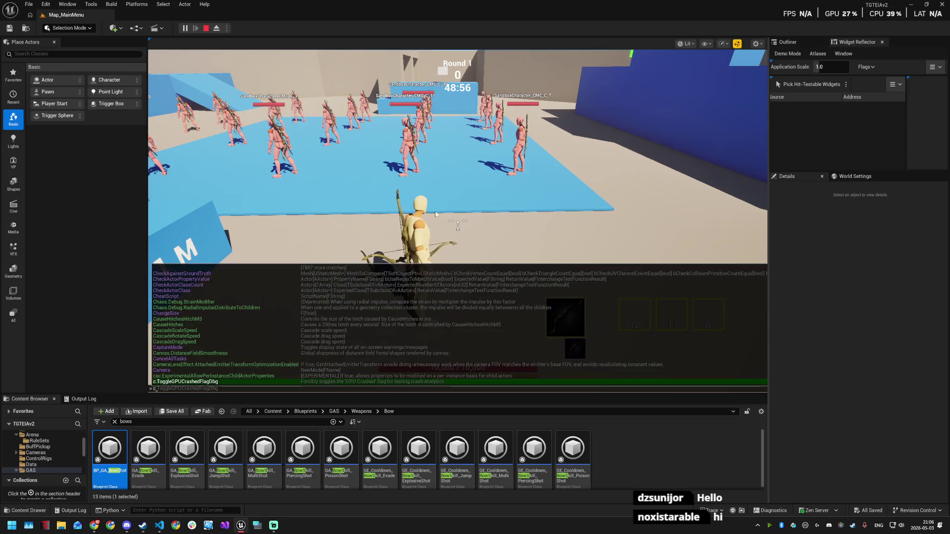
- Restart the play session and open the Presets skill-tree screen
key(Escape)
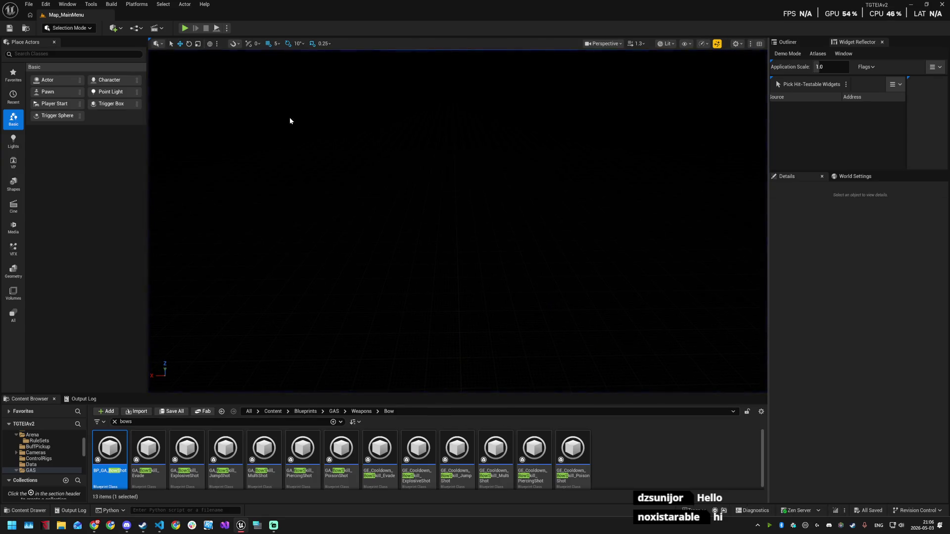
click(184, 29)
click(456, 228)
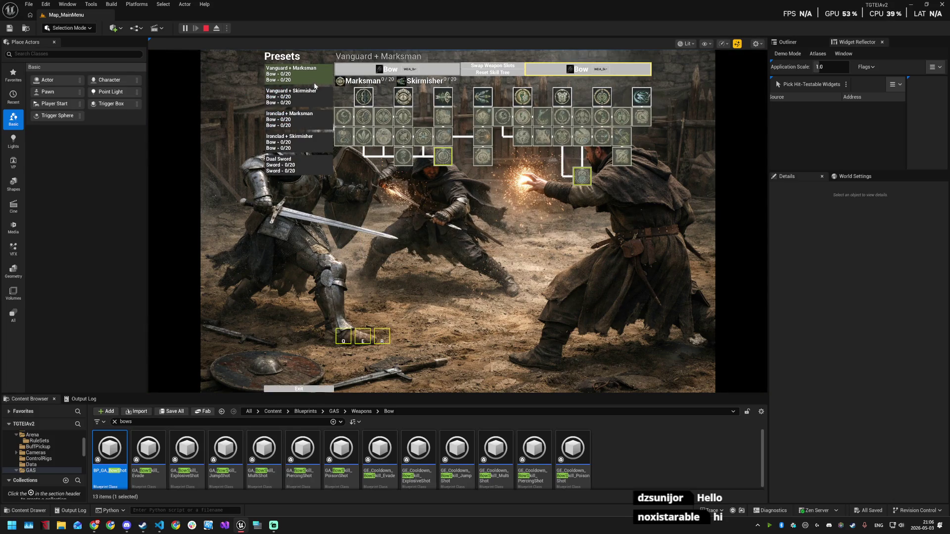
- Snip the presets and skill panel area and launch Paint to paste it
key(super+shift+s)
mouse_move(260, 52)
mouse_down()
mouse_move(653, 171)
mouse_move(695, 204)
mouse_up()
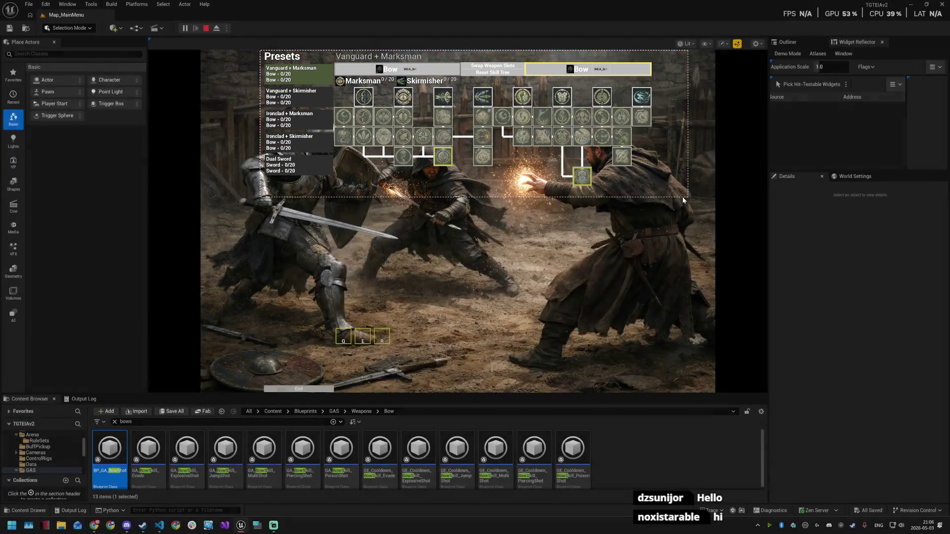
key(super)
text(paint)
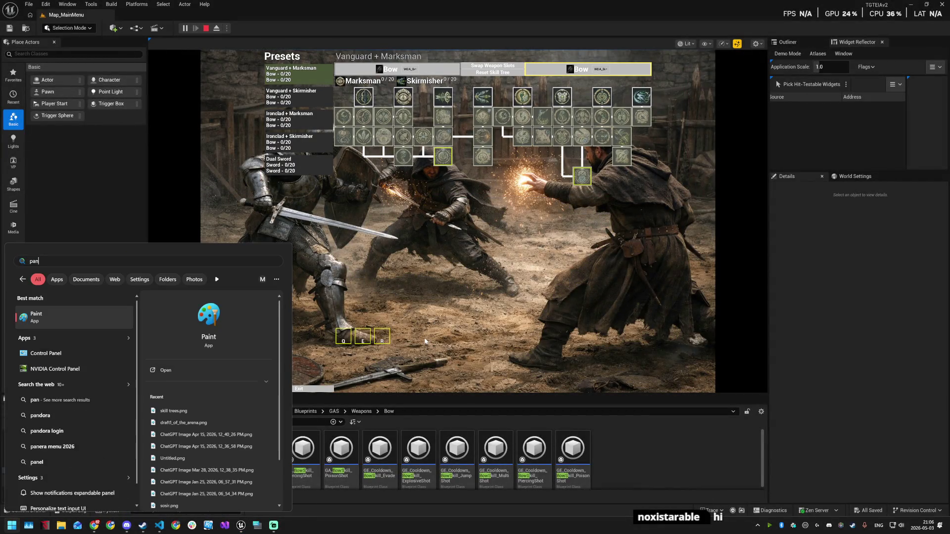
key(Return)
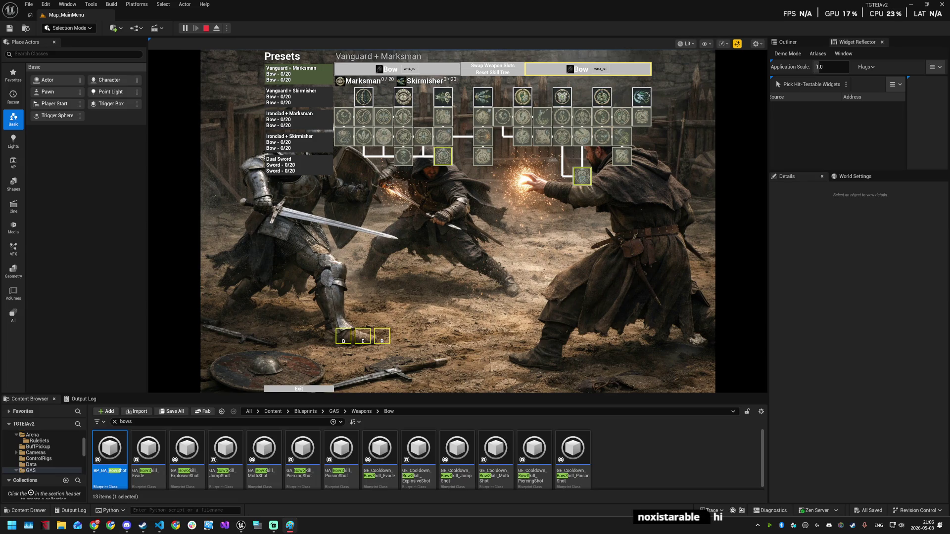
key(alt+Tab)
- Arrange Paint at lower right beside a wider Unreal Editor, then switch to the test-commands folder
mouse_move(498, 90)
mouse_down()
mouse_move(825, 124)
mouse_move(947, 174)
mouse_up()
click(152, 118)
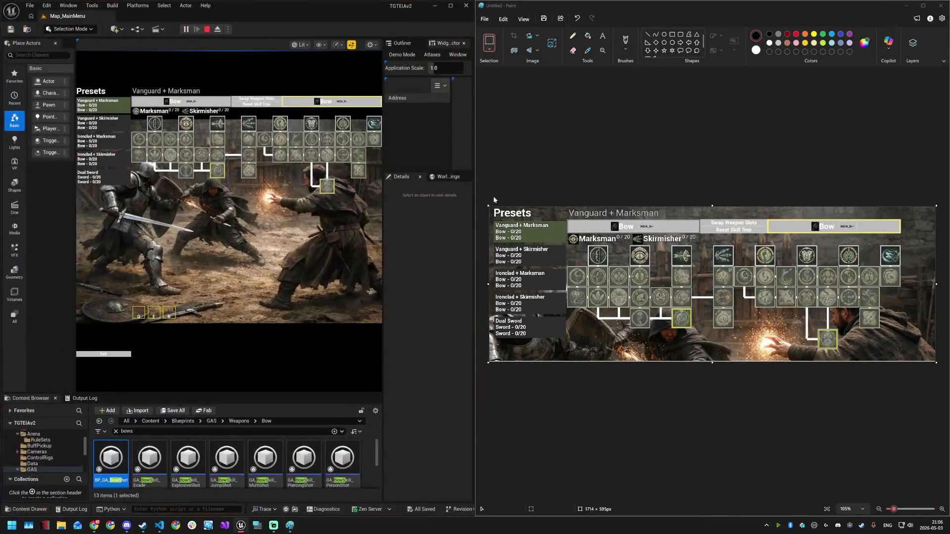
drag(473, 198, 719, 217)
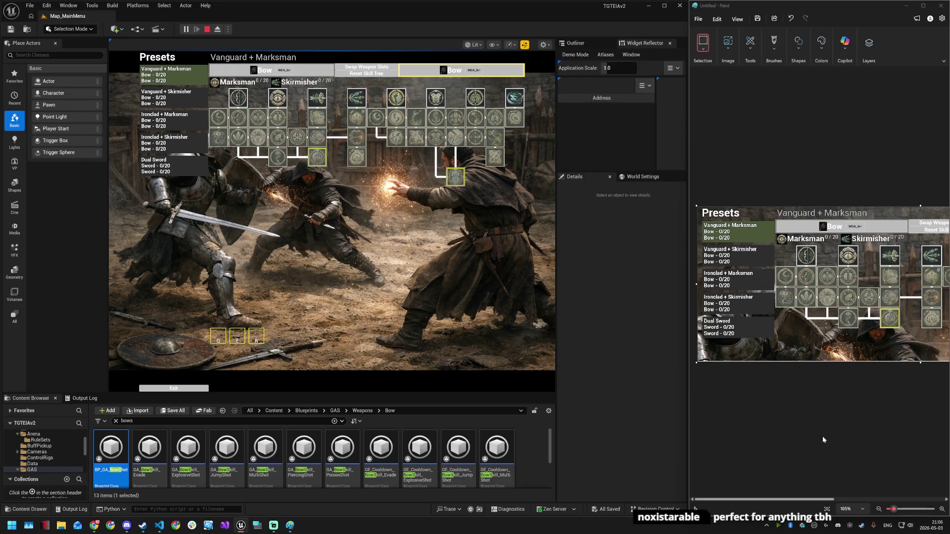
drag(815, 501, 925, 501)
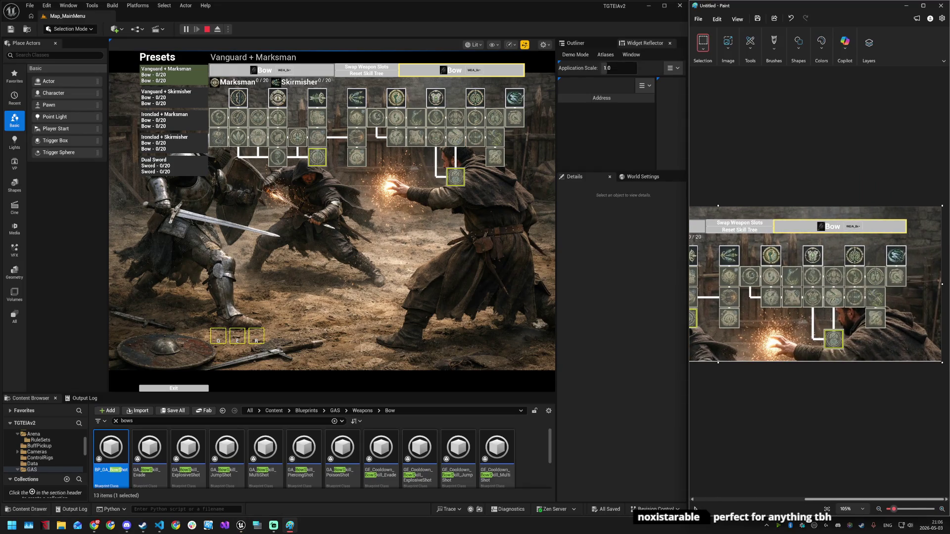
key(alt+Tab)
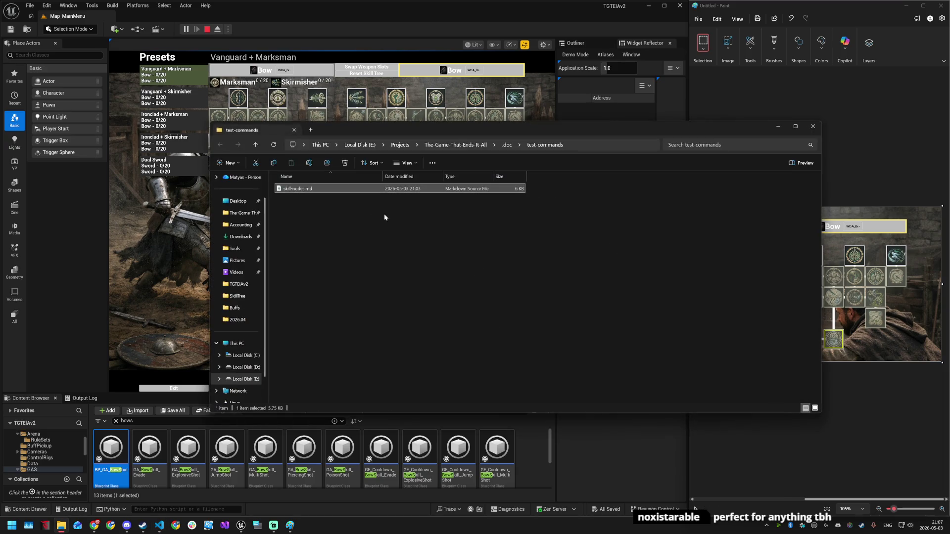
- Open skill-nodes.md in Notepad, close Explorer, and snap Notepad to the top-right quarter
double_click(297, 188)
right_click(303, 191)
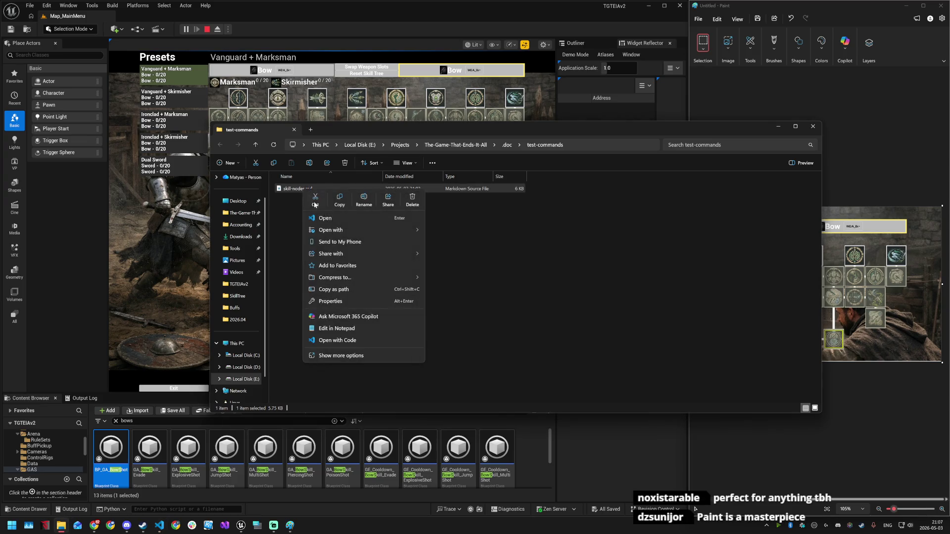
mouse_move(349, 230)
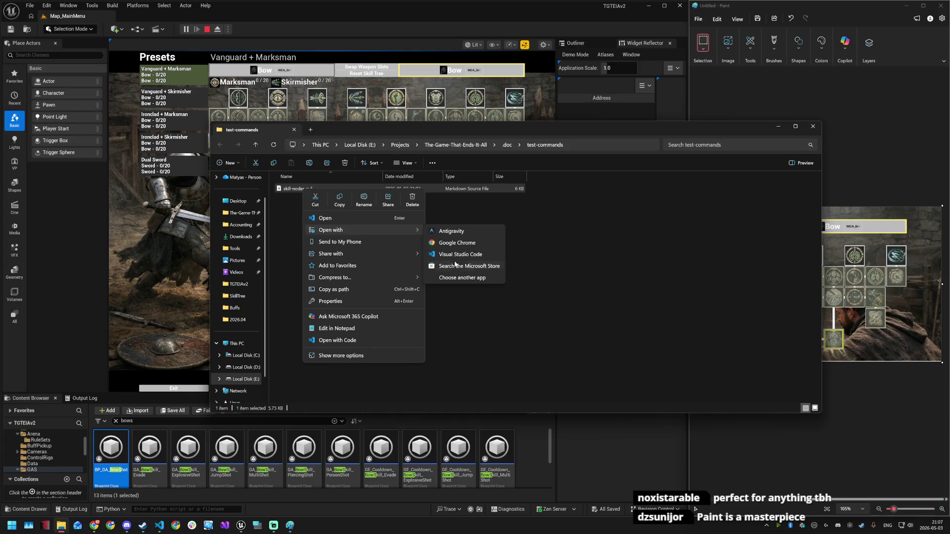
click(460, 254)
scroll(451, 276, down, 2)
click(435, 269)
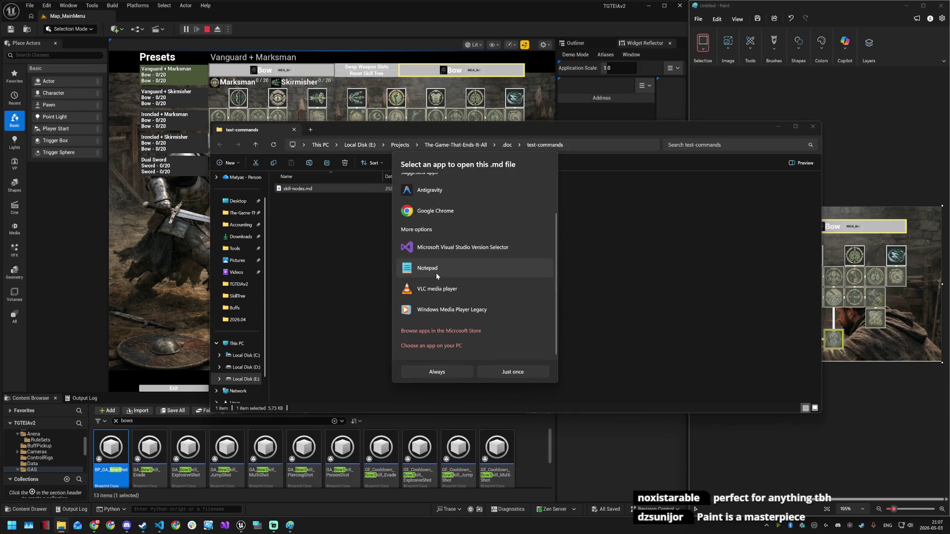
click(488, 372)
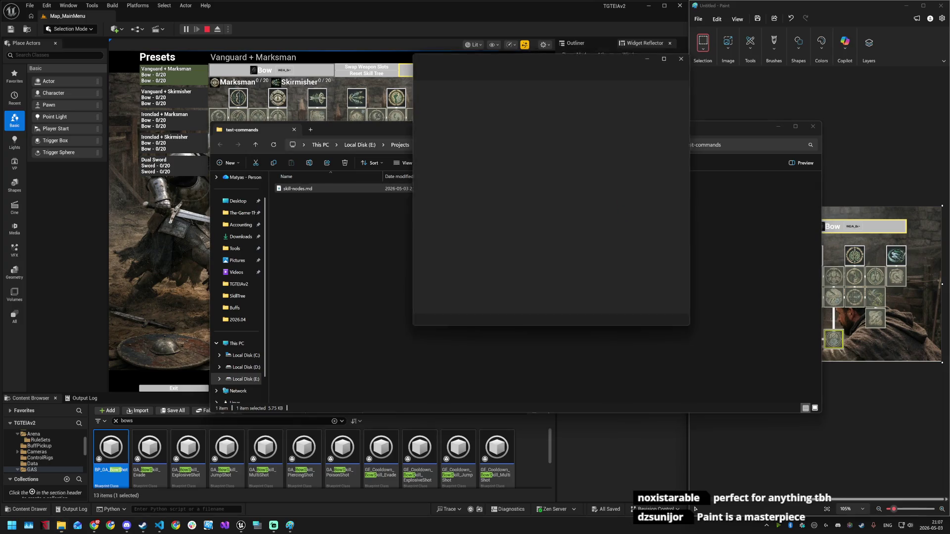
click(814, 127)
mouse_move(634, 62)
mouse_down()
mouse_move(682, 61)
mouse_move(947, 2)
mouse_up()
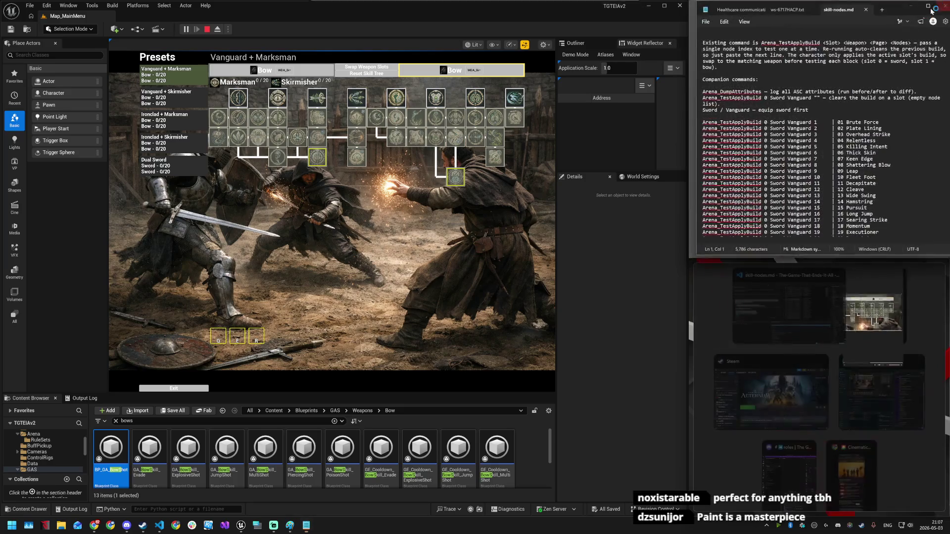
- Tile Paint bottom-right, exit the Presets screen, and hide the bottom editor panels
click(881, 326)
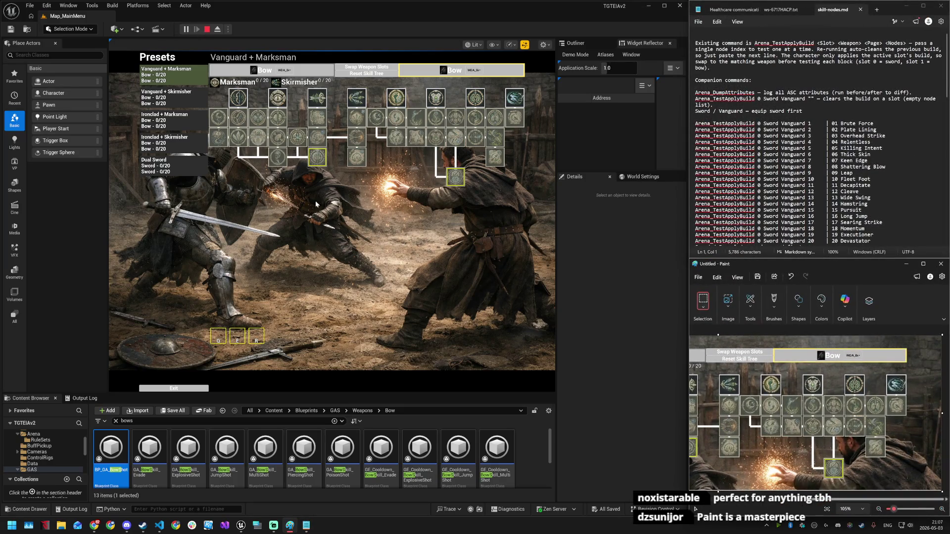
click(206, 386)
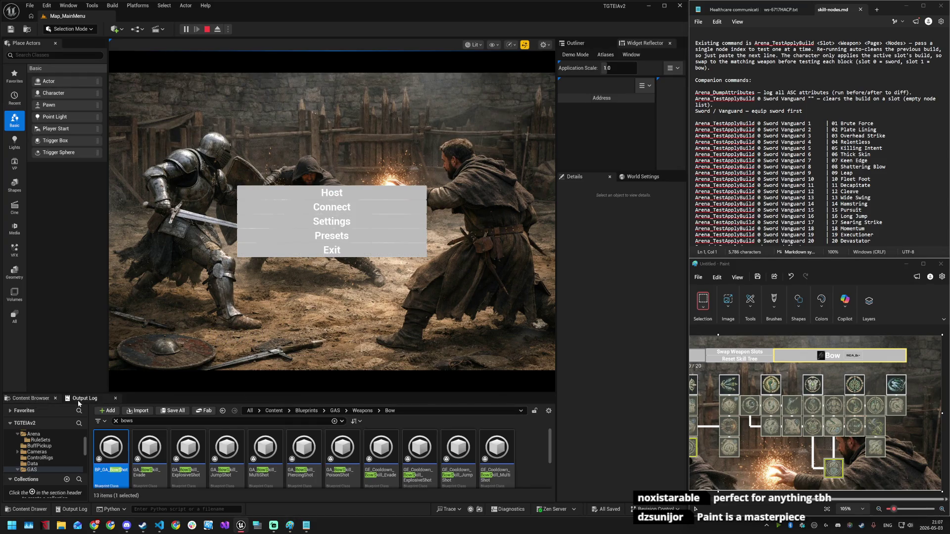
click(115, 399)
click(56, 398)
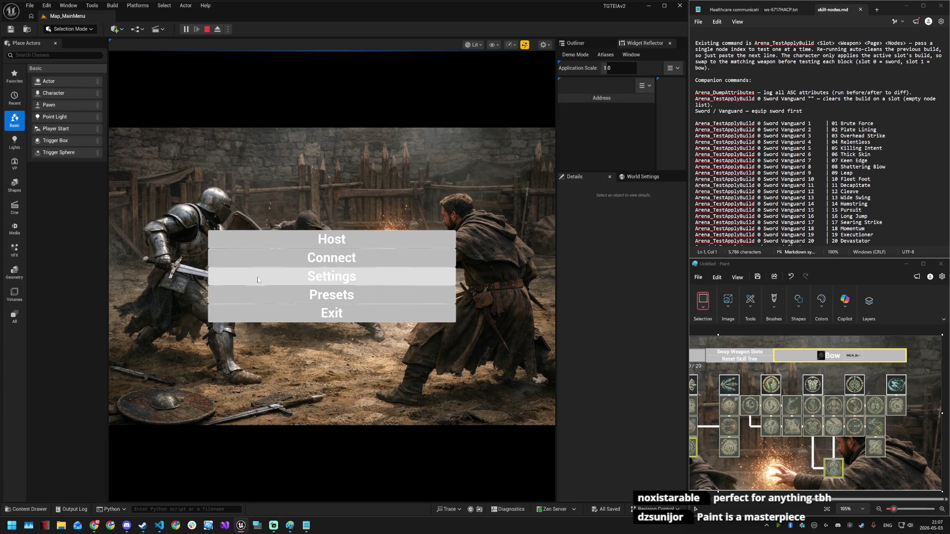
- Host a match and run the bow character toward the target dummies
click(318, 240)
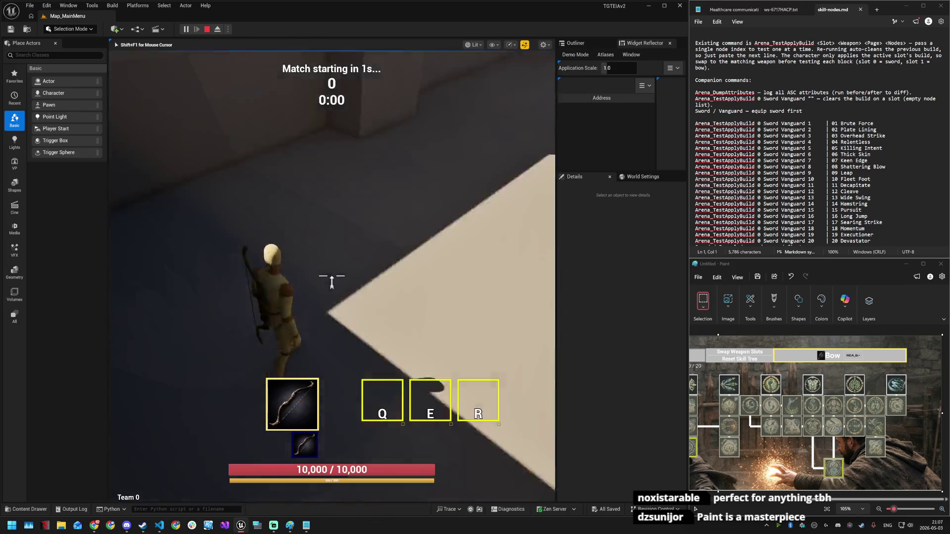
key(w)
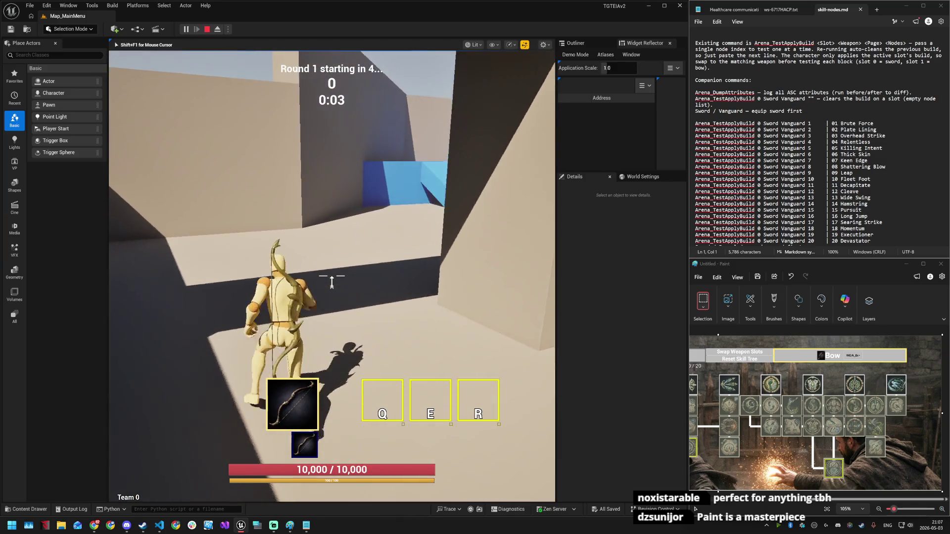
key(w)
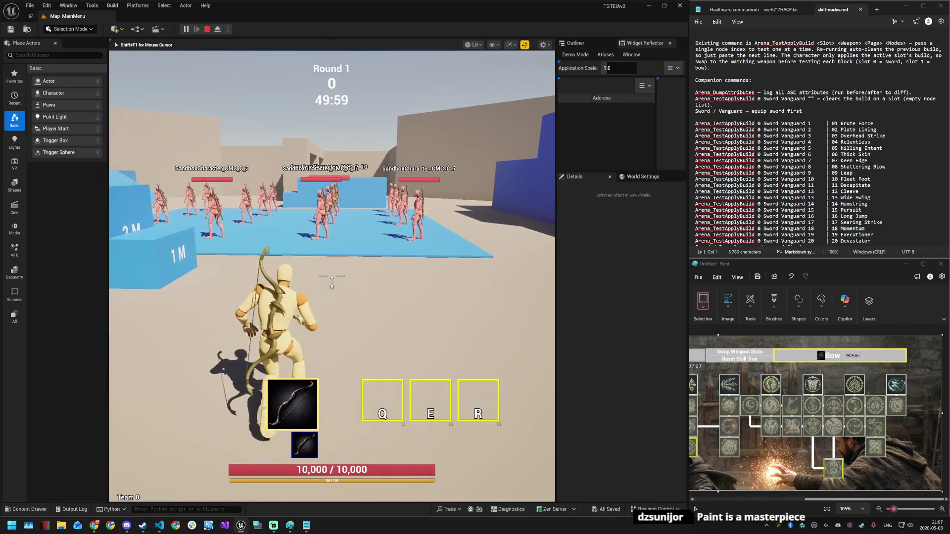
- Paste the Presets capture into Paint and pick the pencil tool
key(super)
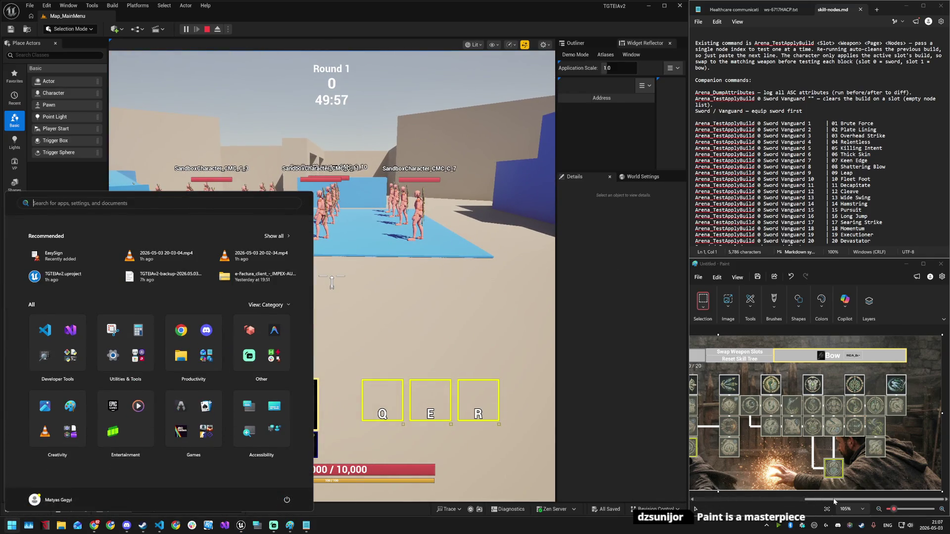
key(Escape)
key(ctrl+v)
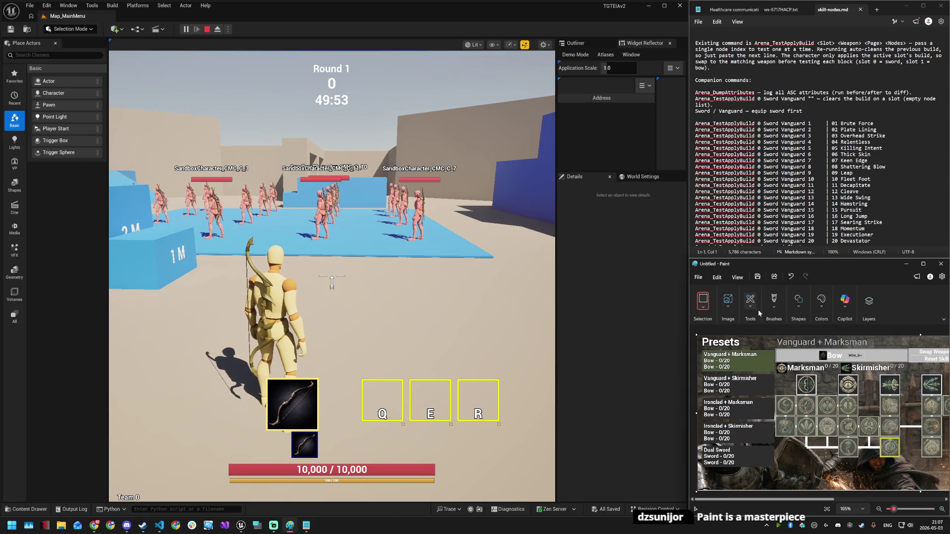
click(750, 308)
click(733, 332)
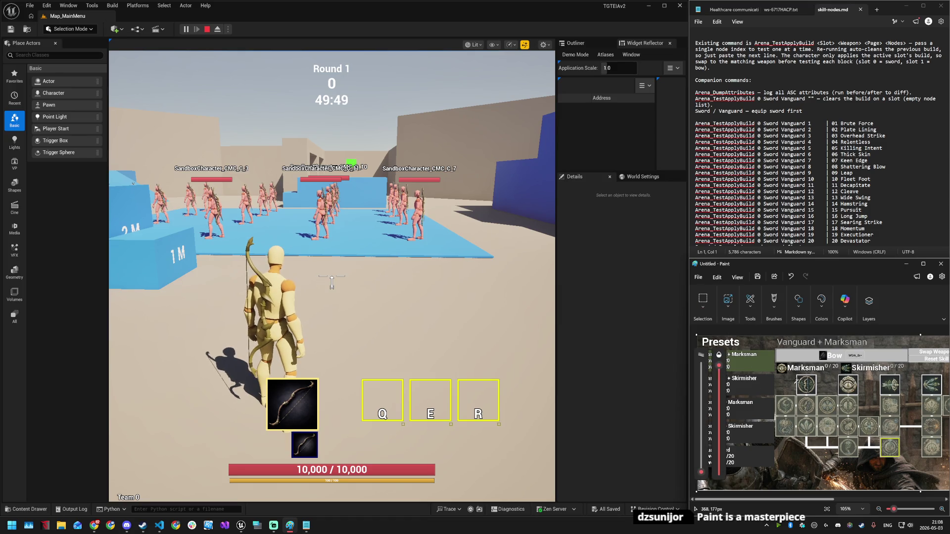
- Set the Paint drawing colours, making the second colour red
click(824, 311)
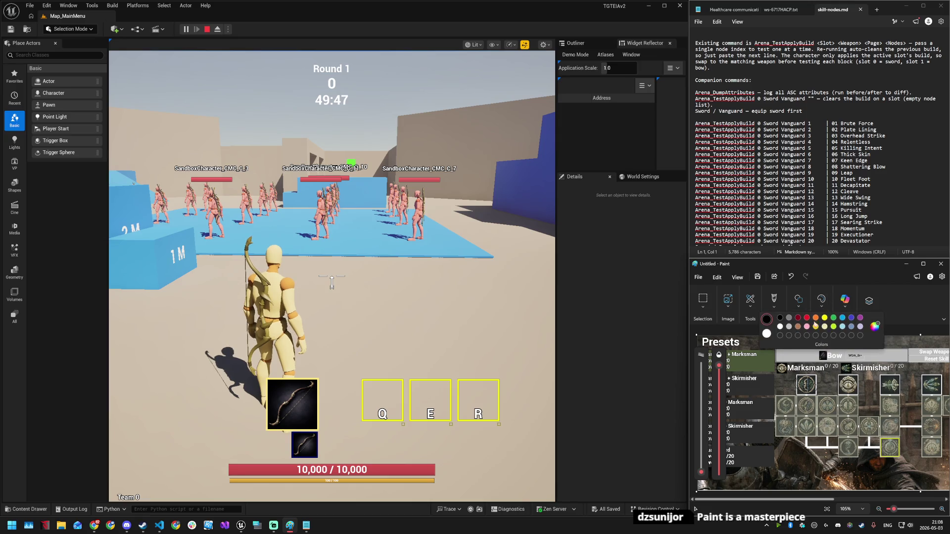
click(833, 326)
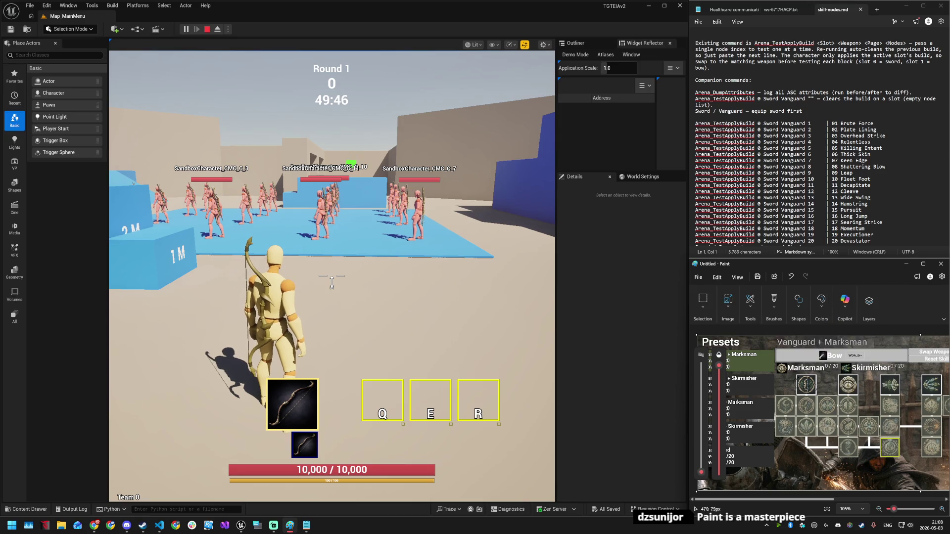
click(821, 300)
click(766, 335)
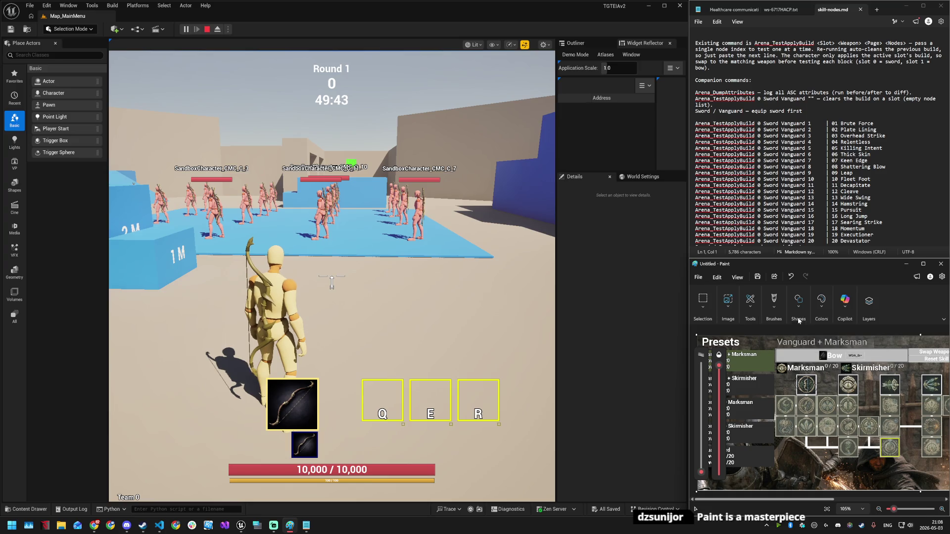
click(821, 299)
click(806, 318)
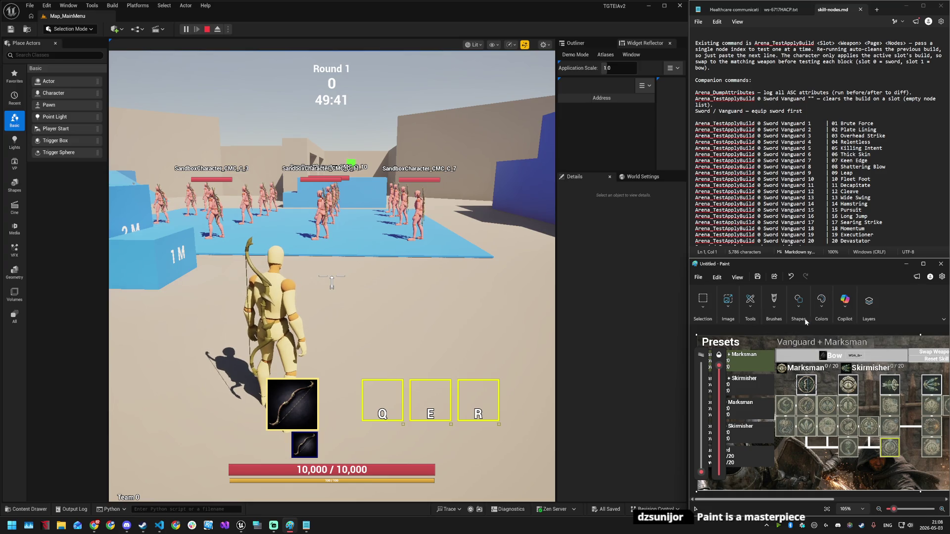
click(821, 300)
click(807, 385)
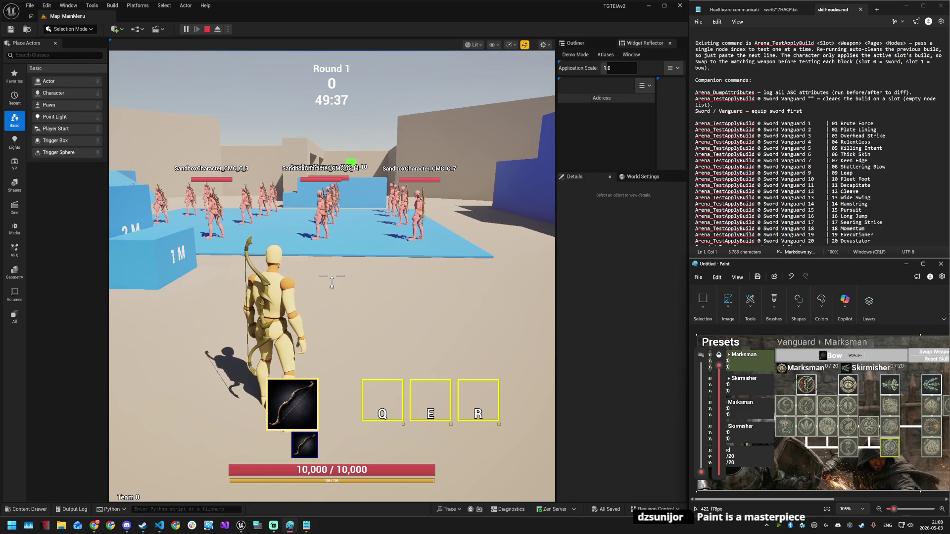
- Undo the stray red mark, circle a top-row Marksman node in green, and open the in-game skill tree
key(ctrl+z)
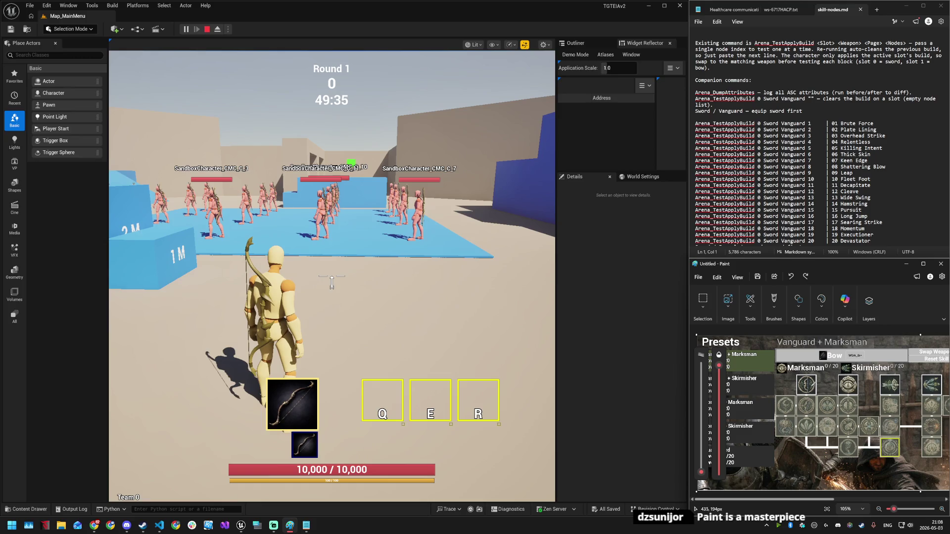
drag(797, 375, 812, 379)
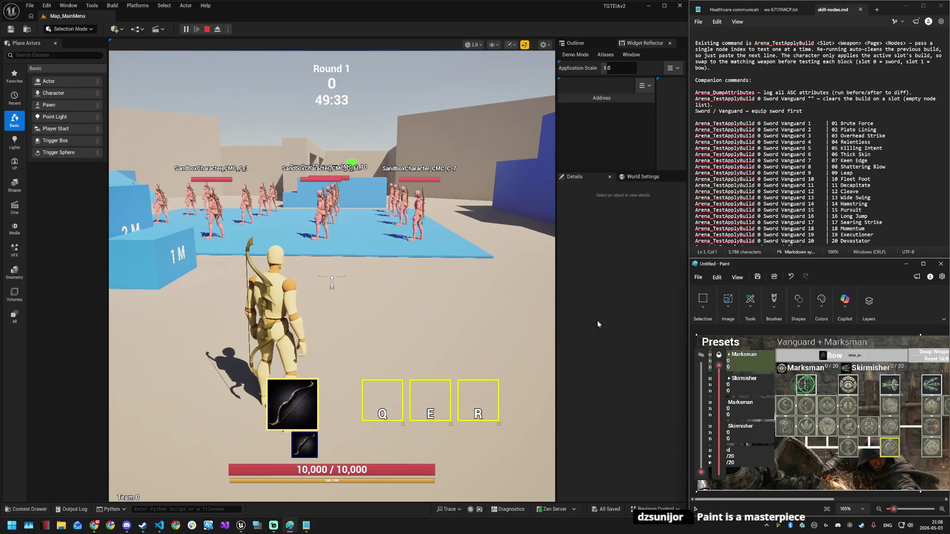
click(361, 313)
key(k)
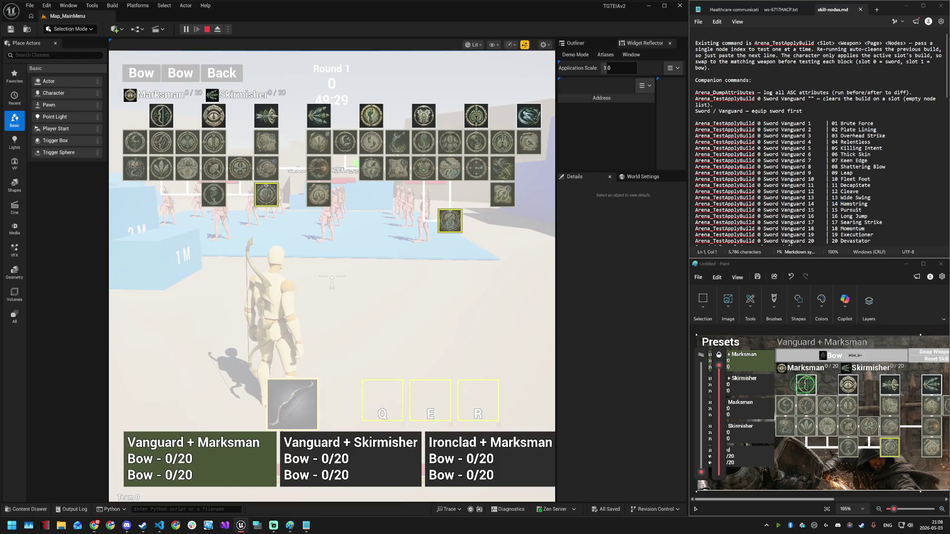
- Copy 'Arena_TestApplyBuild 1 Bow Marksman 2' from Notepad and run it in the game console
click(850, 148)
scroll(816, 143, down, 15)
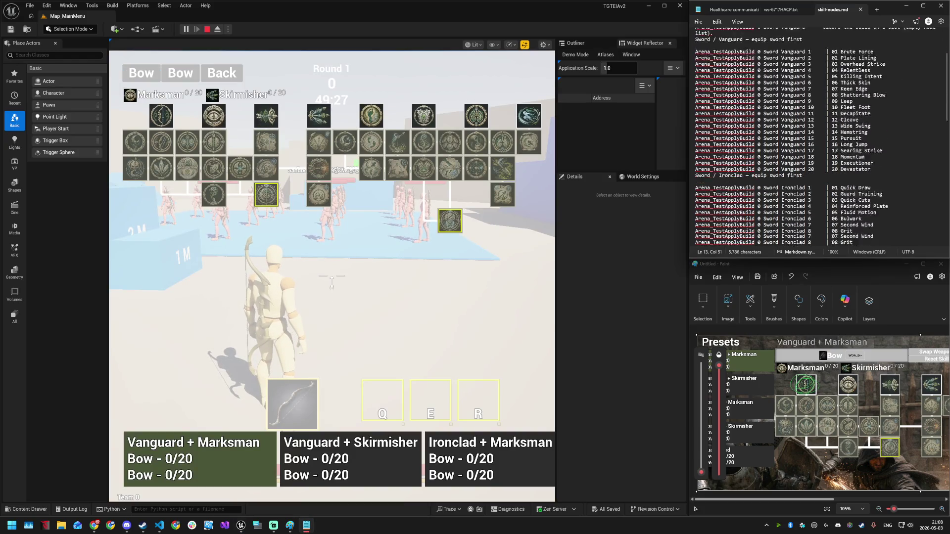
mouse_move(806, 143)
mouse_down()
mouse_move(695, 144)
mouse_move(663, 161)
mouse_up()
key(ctrl+c)
click(400, 304)
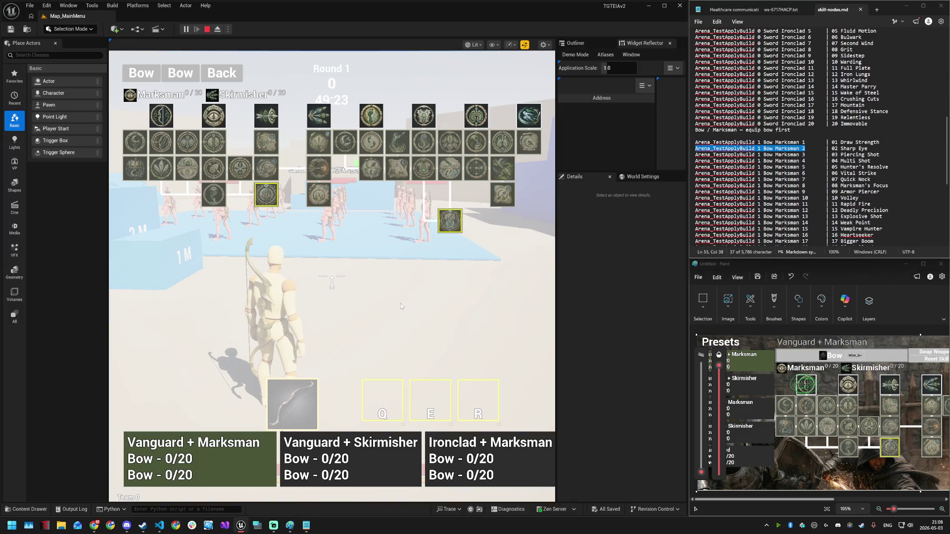
key(grave)
key(ctrl+v)
key(Return)
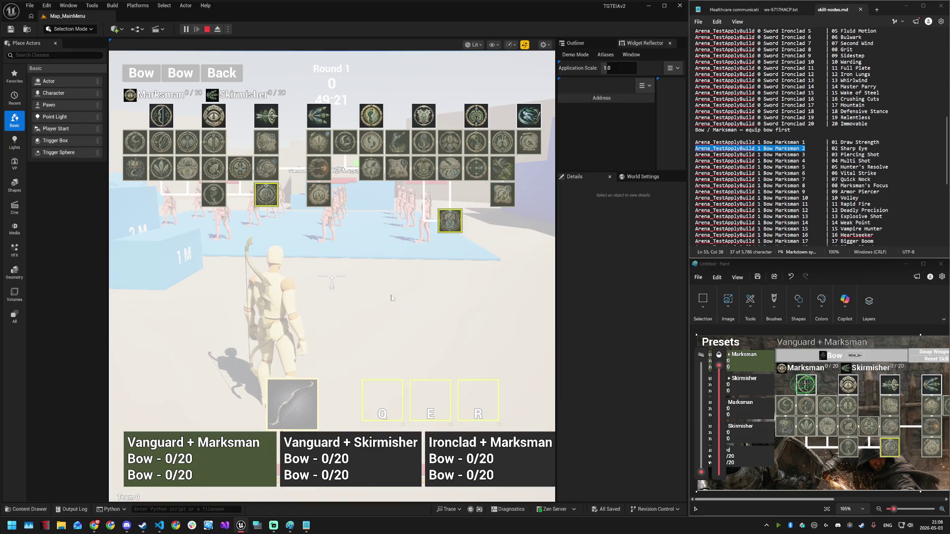
- Open the Presets screen, exit it, and host a new match
mouse_move(216, 119)
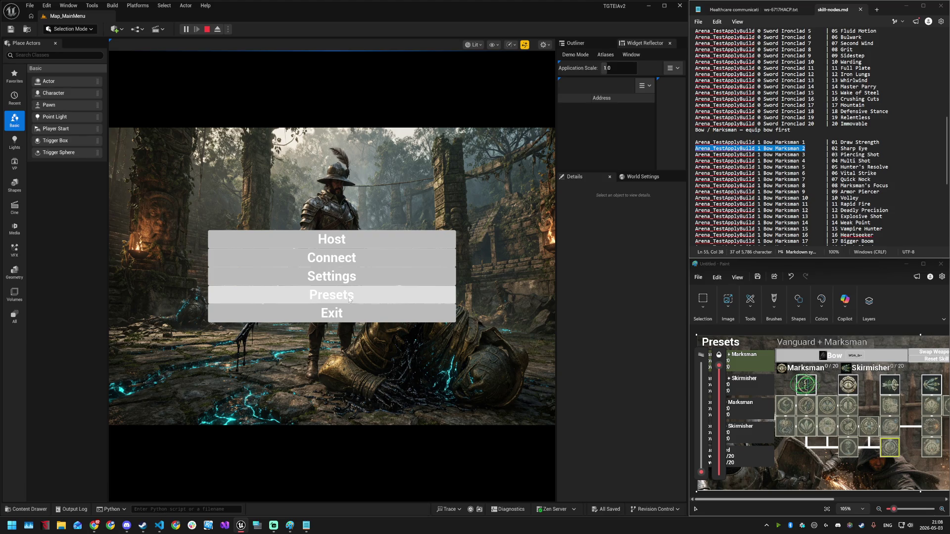
click(350, 297)
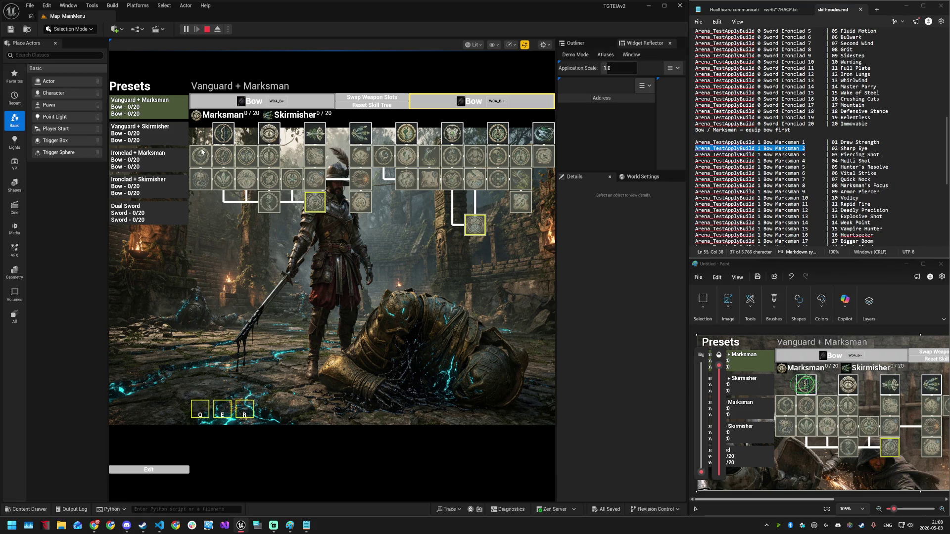
click(165, 468)
click(342, 247)
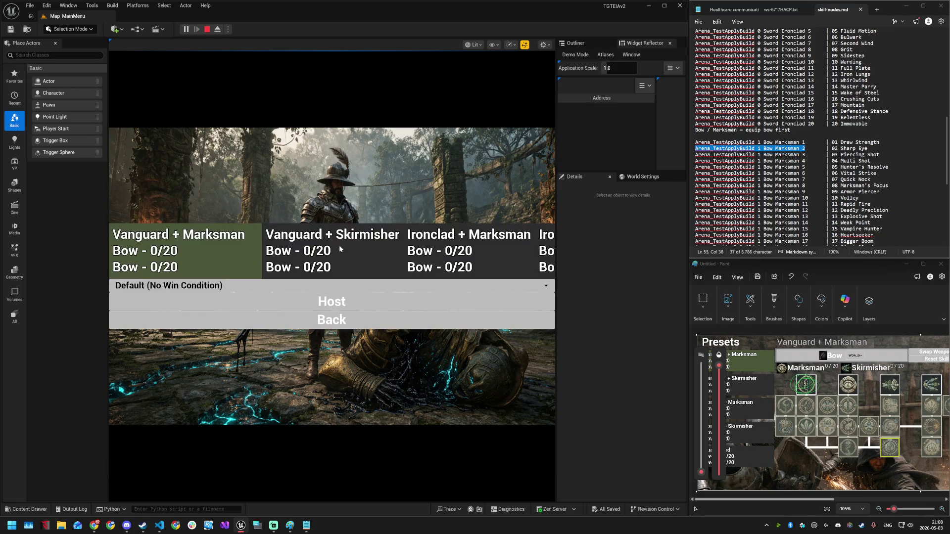
click(319, 301)
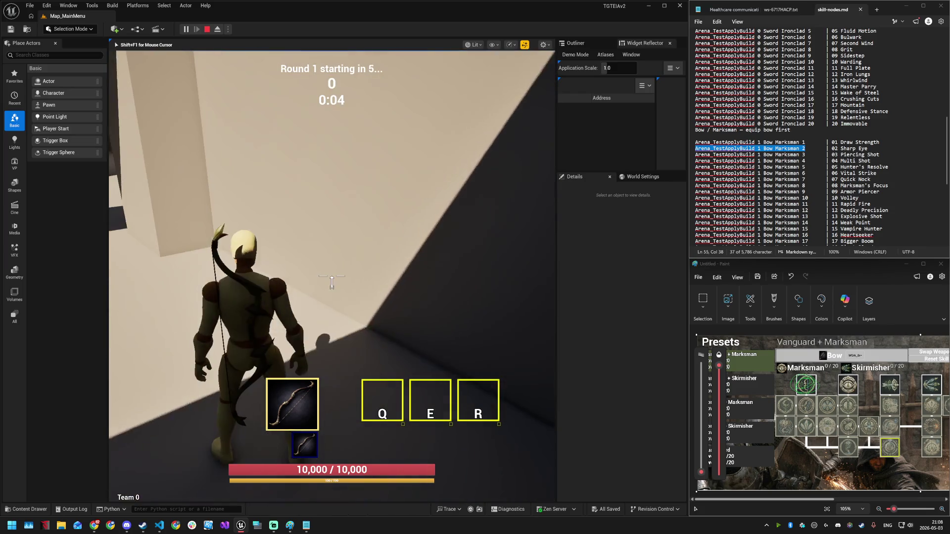
- Close the Place Actors, Outliner, Details and World Settings panels to widen the game view
key(super)
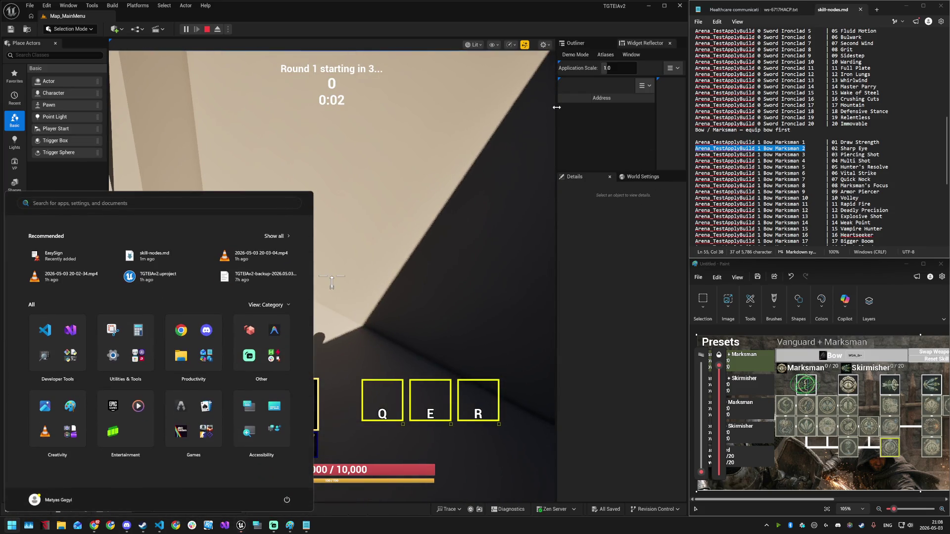
click(556, 107)
drag(557, 107, 658, 106)
mouse_move(107, 64)
mouse_down()
mouse_move(121, 65)
mouse_move(81, 65)
mouse_up()
click(56, 43)
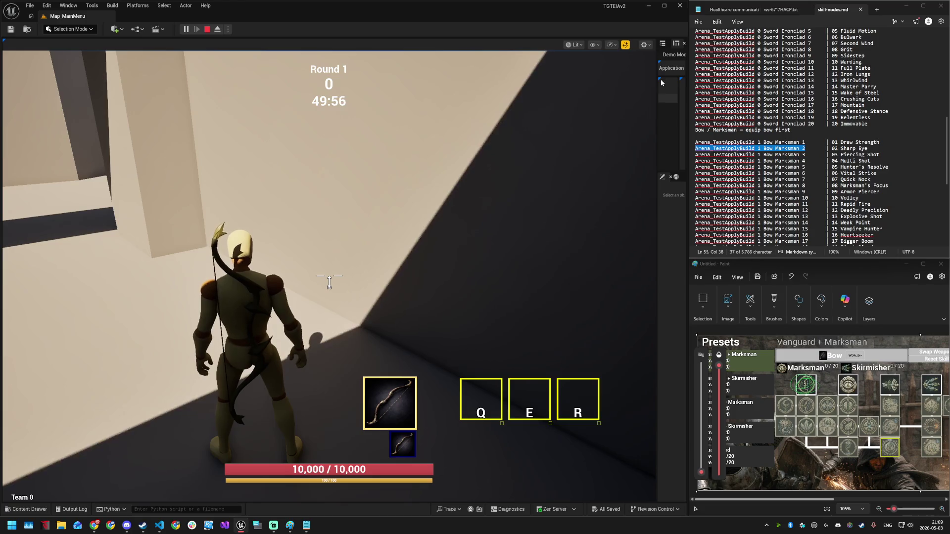
drag(656, 99, 494, 99)
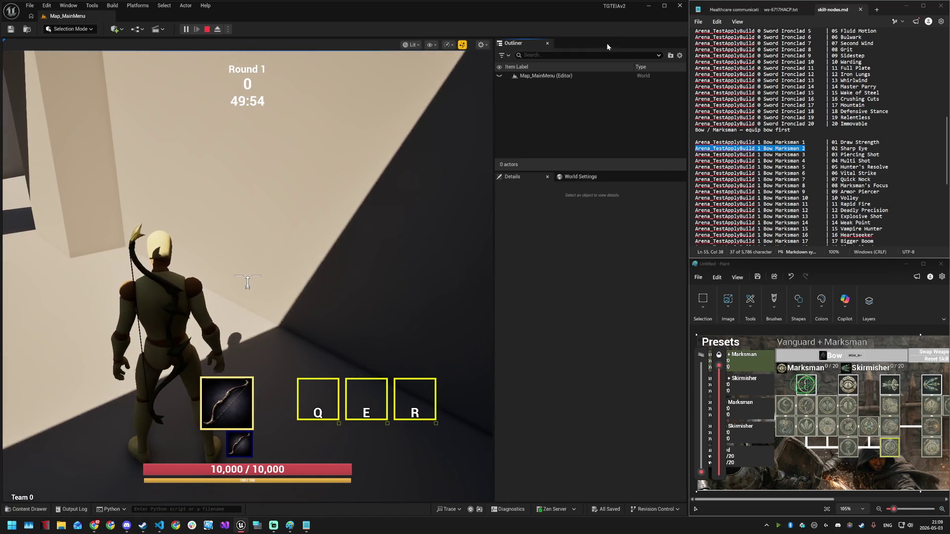
click(547, 45)
click(548, 44)
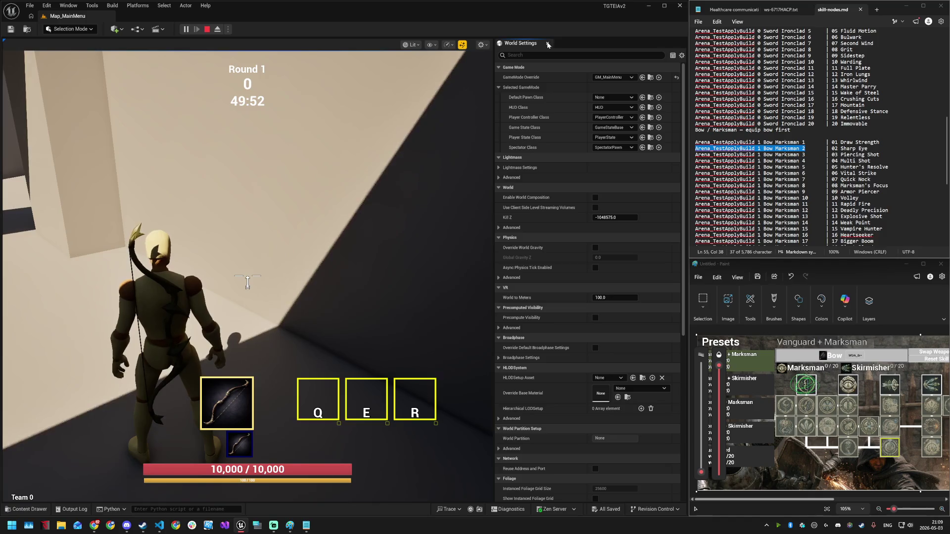
click(553, 43)
- Run the character toward the blue ramps, then open the Output Log
click(459, 159)
key(w)
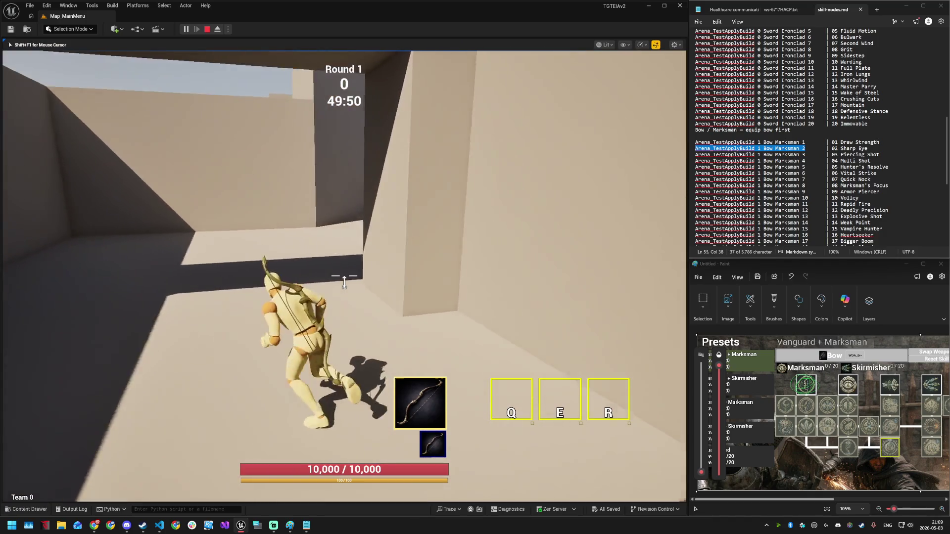
key(w)
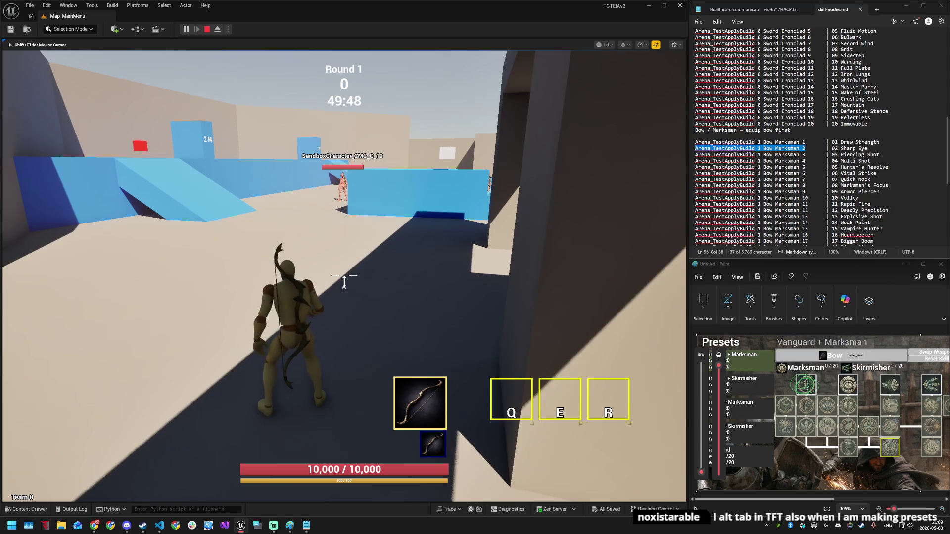
key(super)
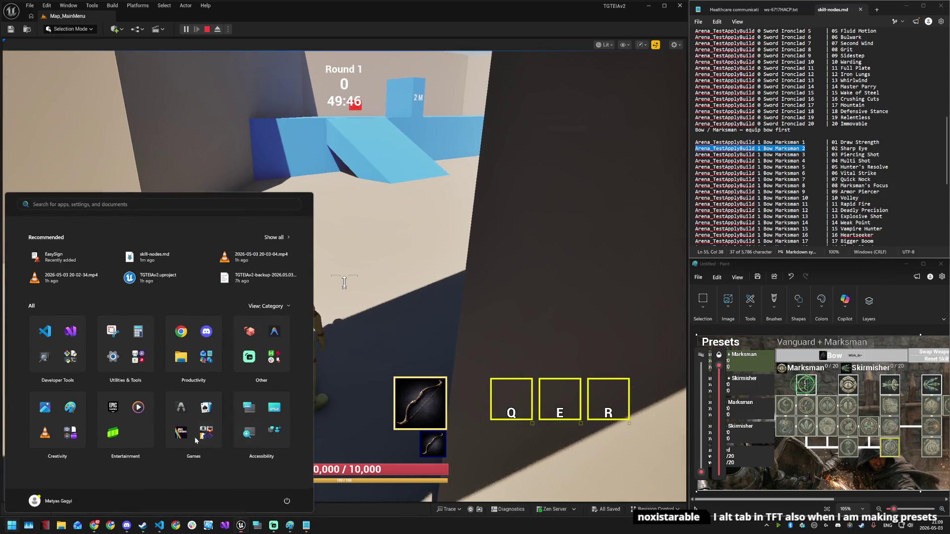
key(super)
click(73, 509)
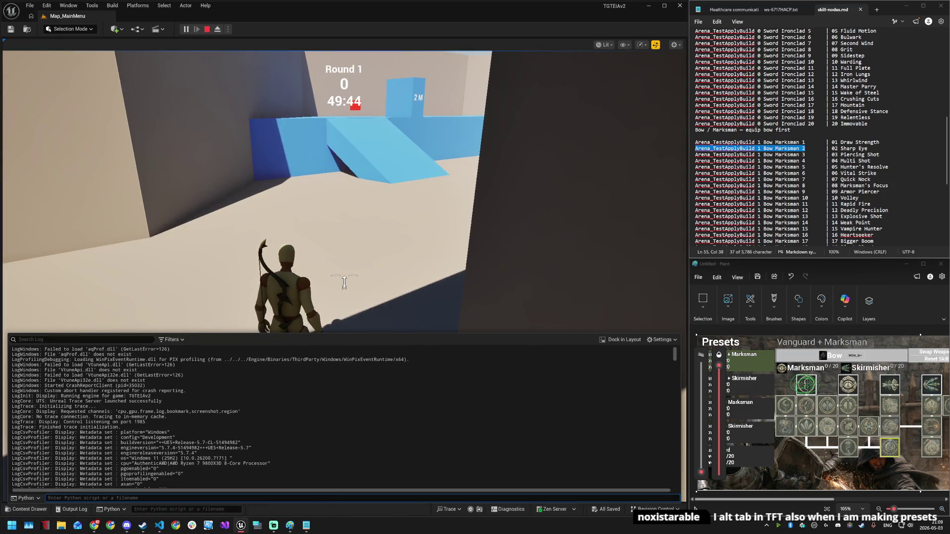
drag(674, 356, 682, 488)
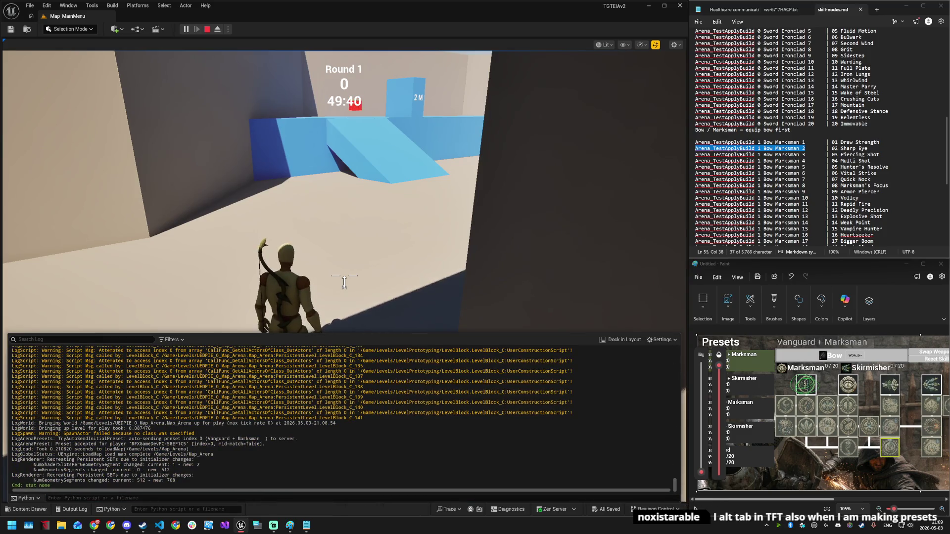
scroll(752, 136, up, 10)
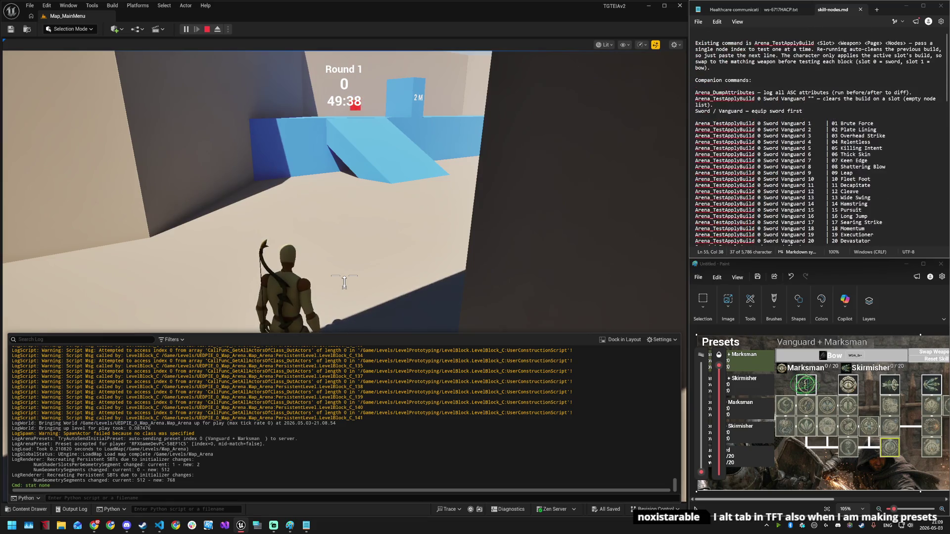
- Copy Arena_DumpAttributes from Notepad and run it in the in-game console
double_click(724, 92)
key(ctrl+c)
key(ctrl+v)
key(shift+Home)
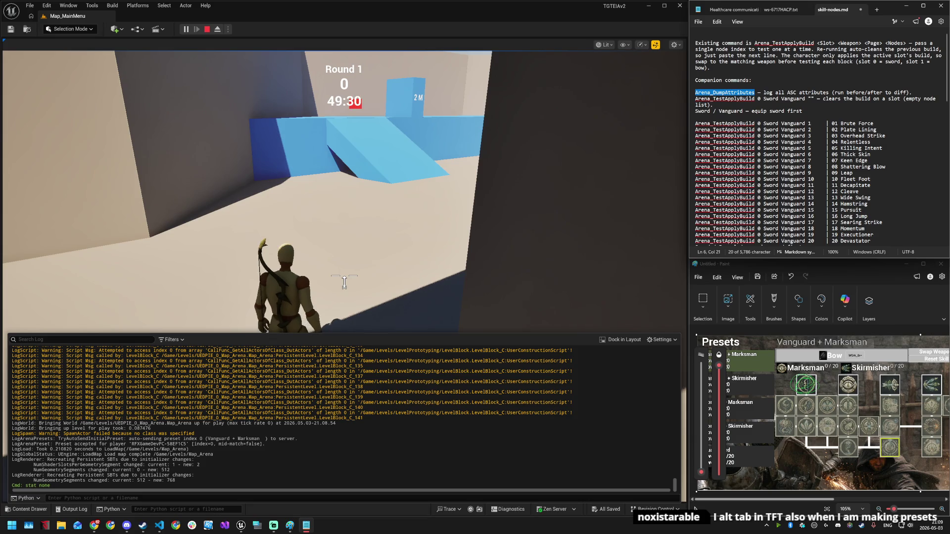
click(344, 282)
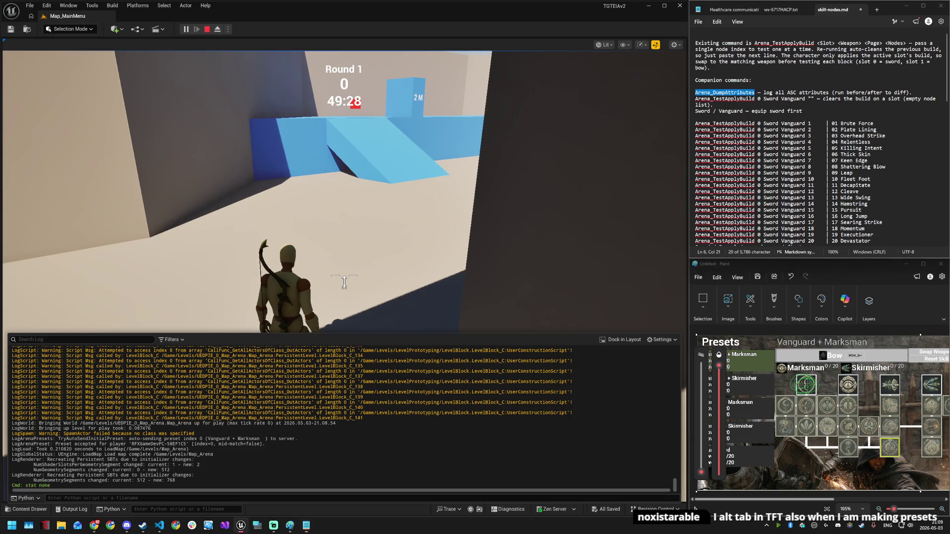
key(grave)
key(ctrl+v)
key(Return)
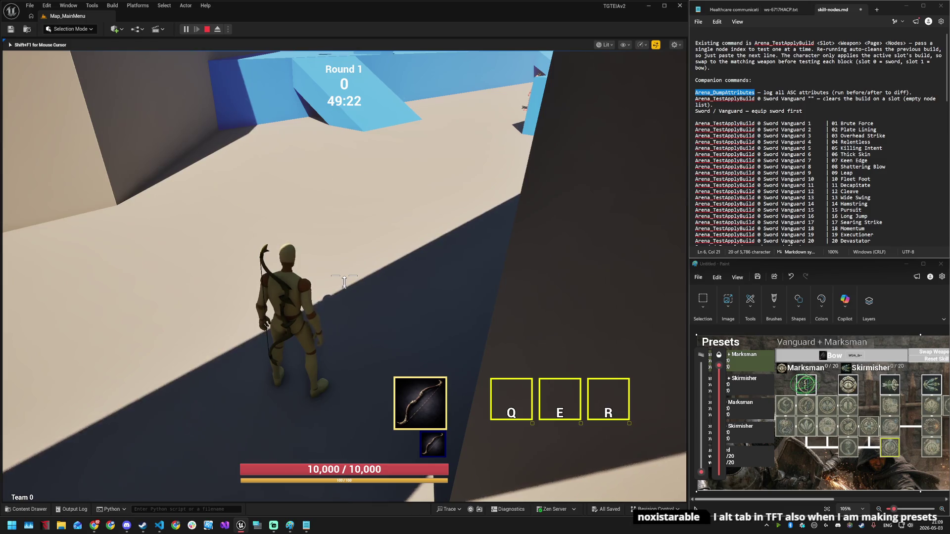
key(super)
key(super)
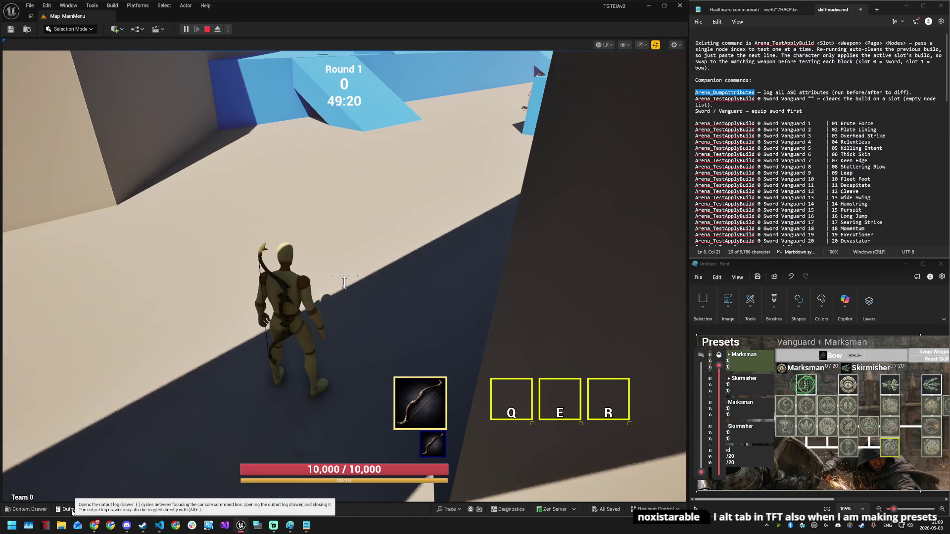
- Dock the Output Log under the game view and mark the CritMultiplier value in the dump
click(72, 512)
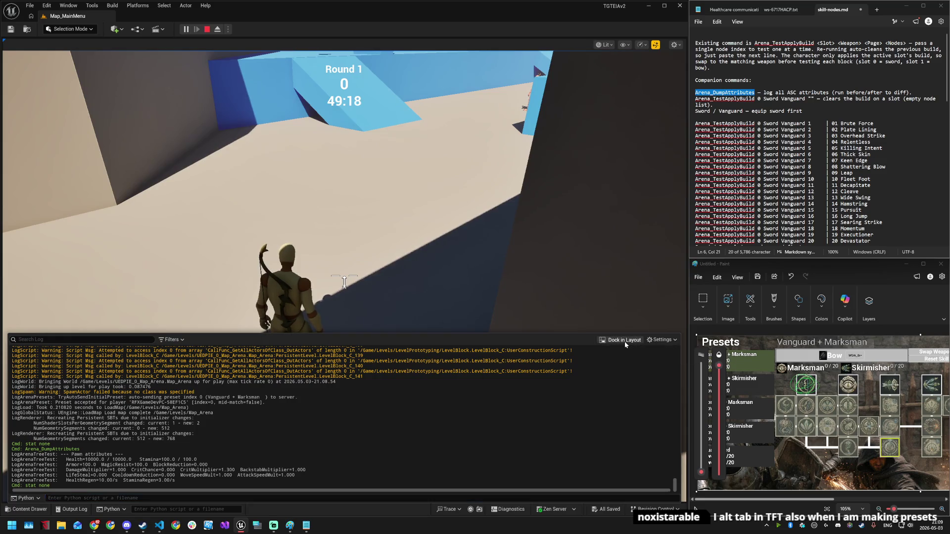
click(623, 340)
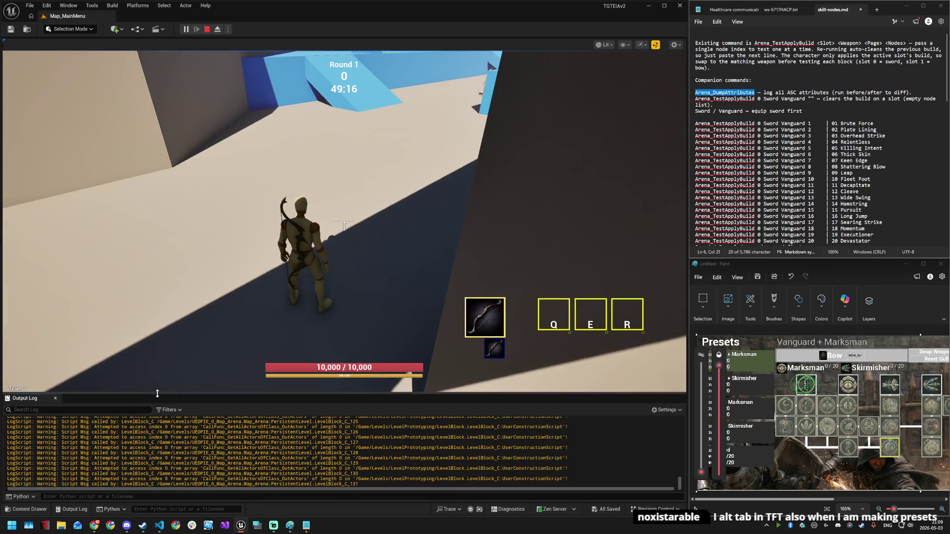
drag(157, 394, 157, 354)
drag(49, 486, 6, 452)
drag(171, 479, 7, 453)
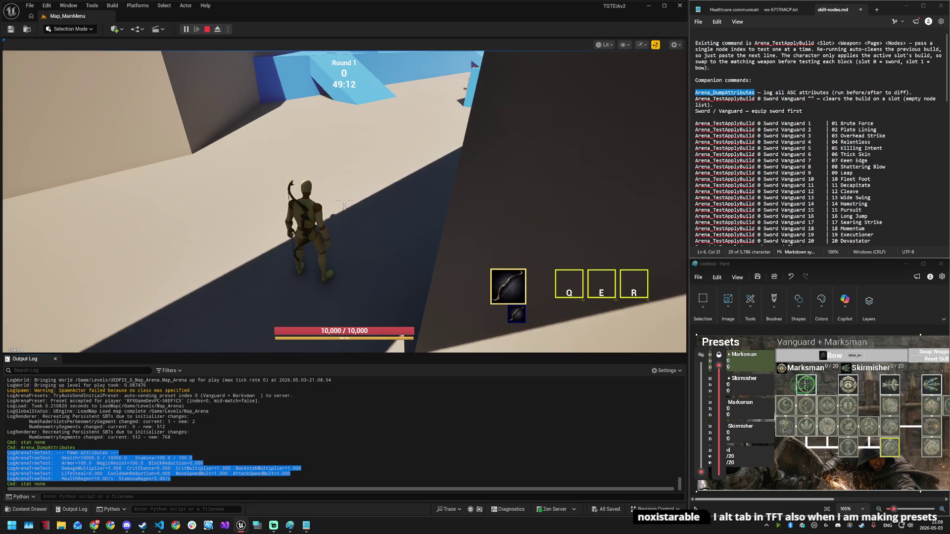
click(7, 452)
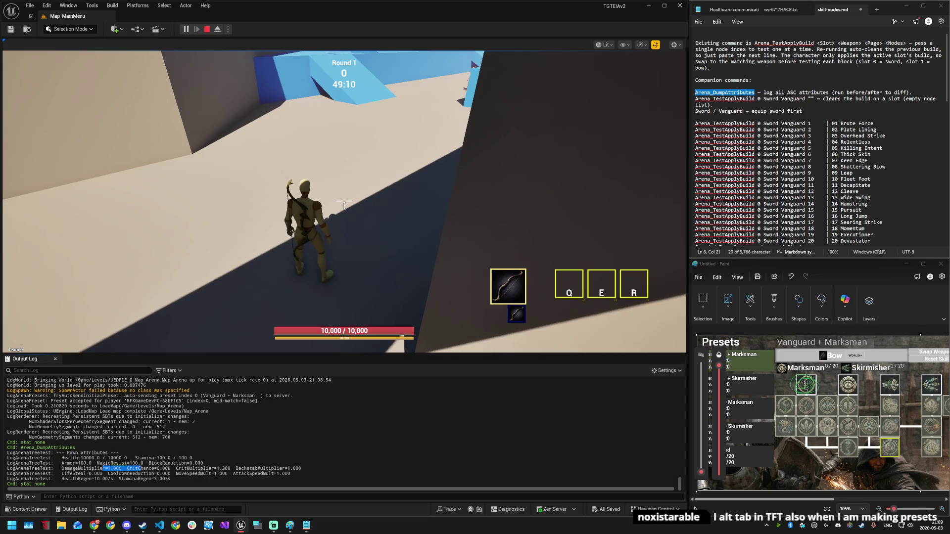
drag(175, 468, 225, 468)
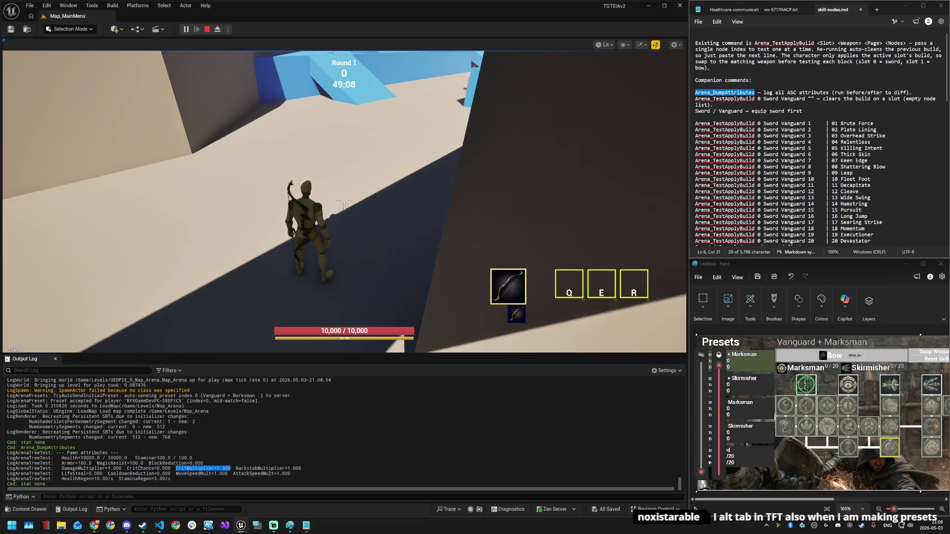
- Run toward the dummies and reapply the Bow Marksman 2 build from console history
click(342, 234)
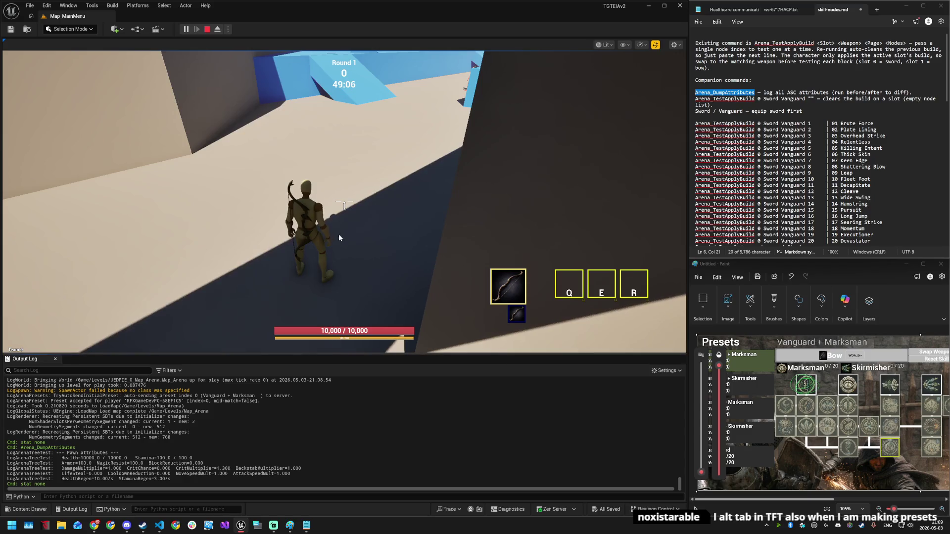
click(401, 220)
key(w)
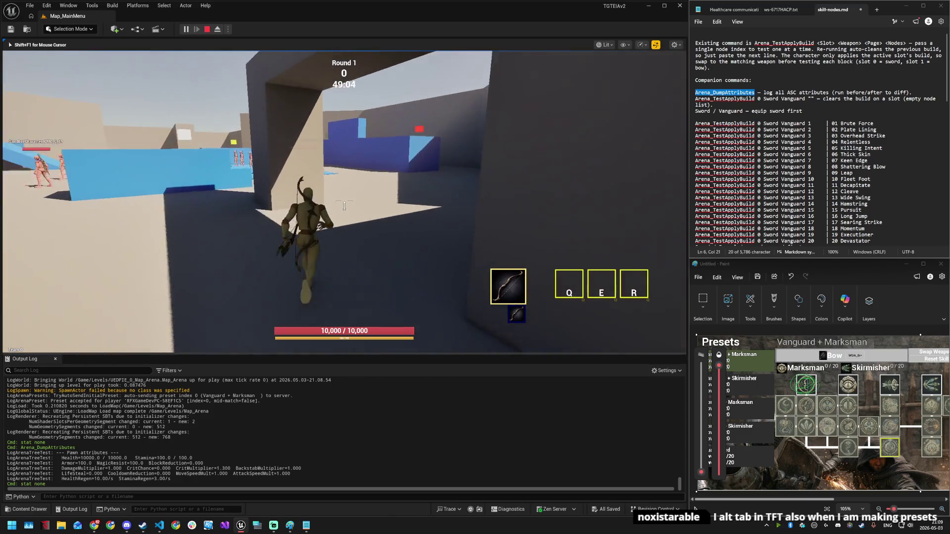
key(w)
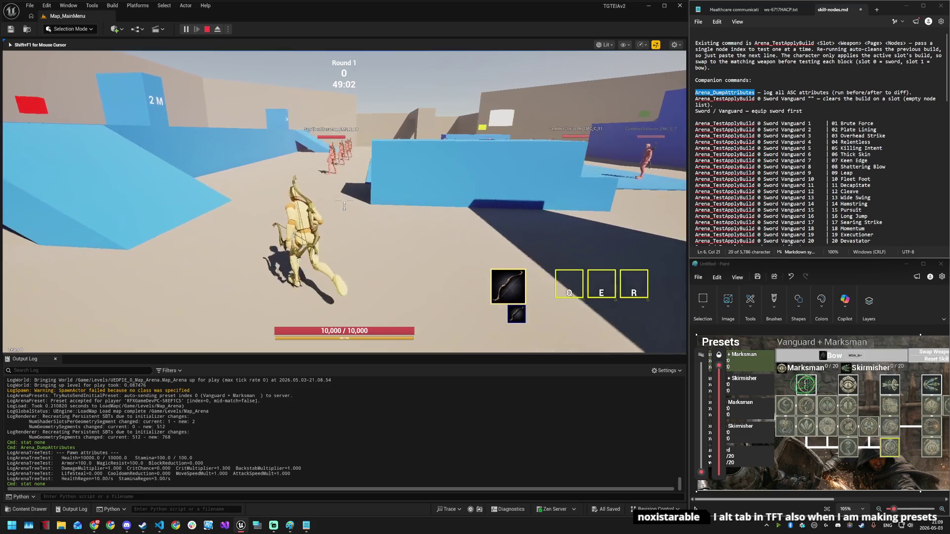
key(grave)
key(Up)
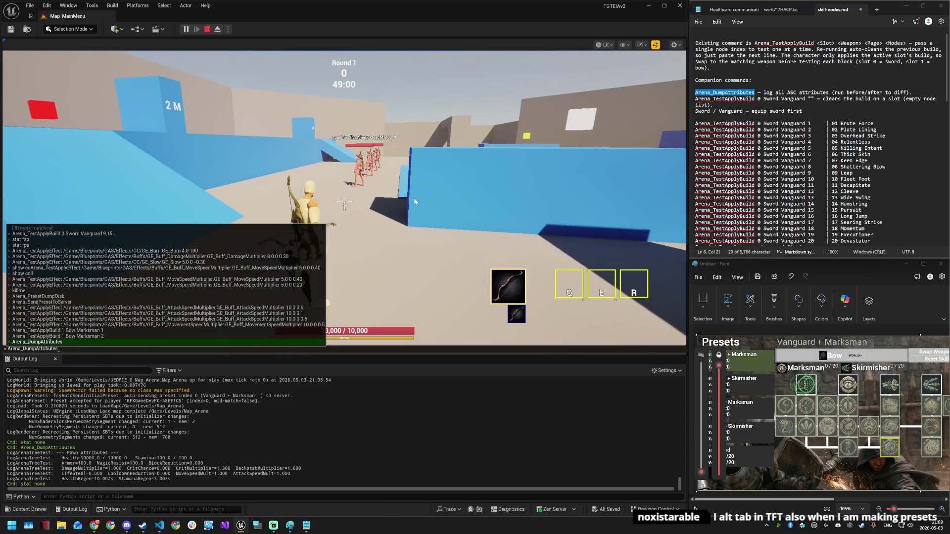
key(Return)
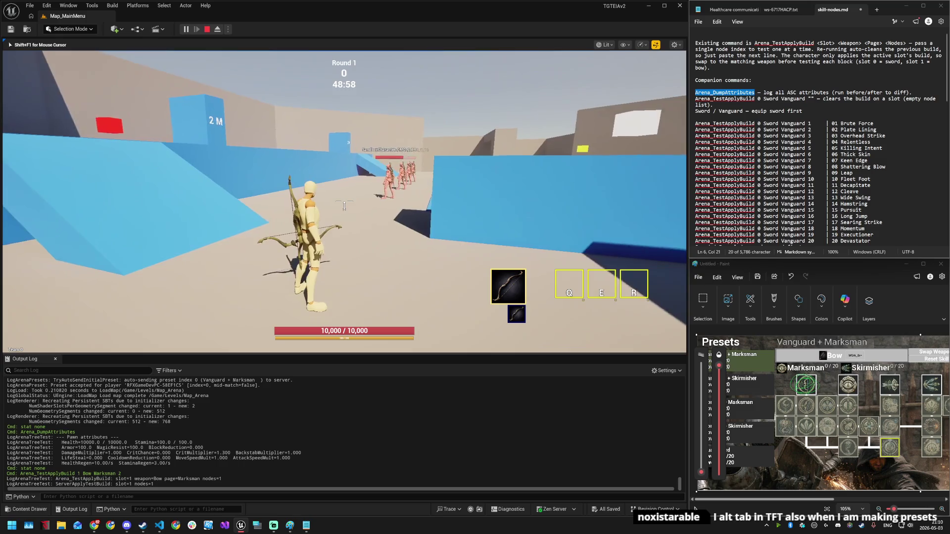
- Aim and fire two arrows at the dummies, hitting for 125, then show the skill-tree overlay
right_click(345, 205)
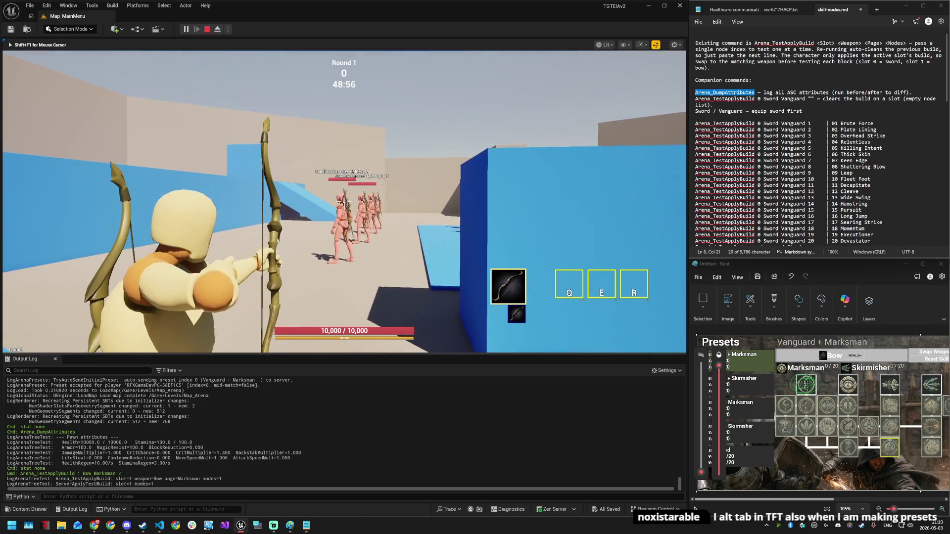
click(344, 205)
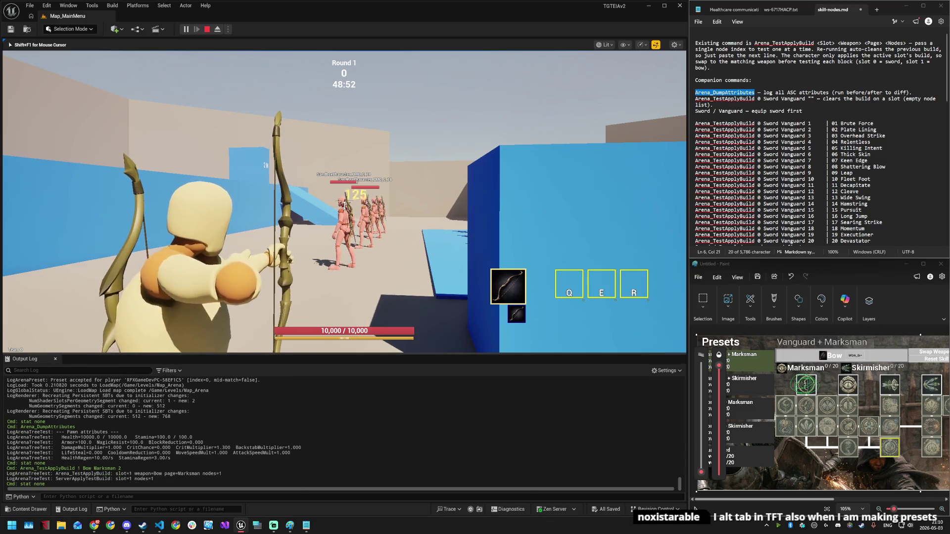
click(344, 205)
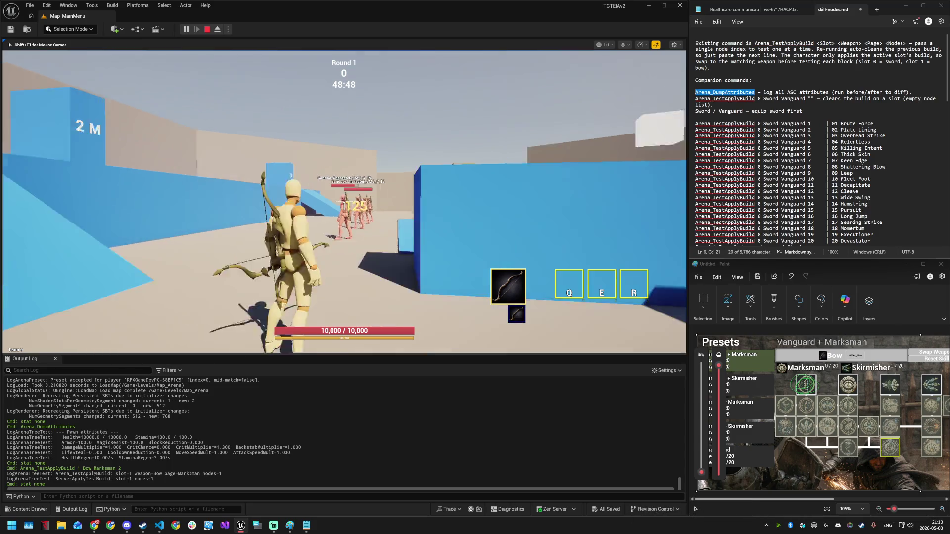
key(Tab)
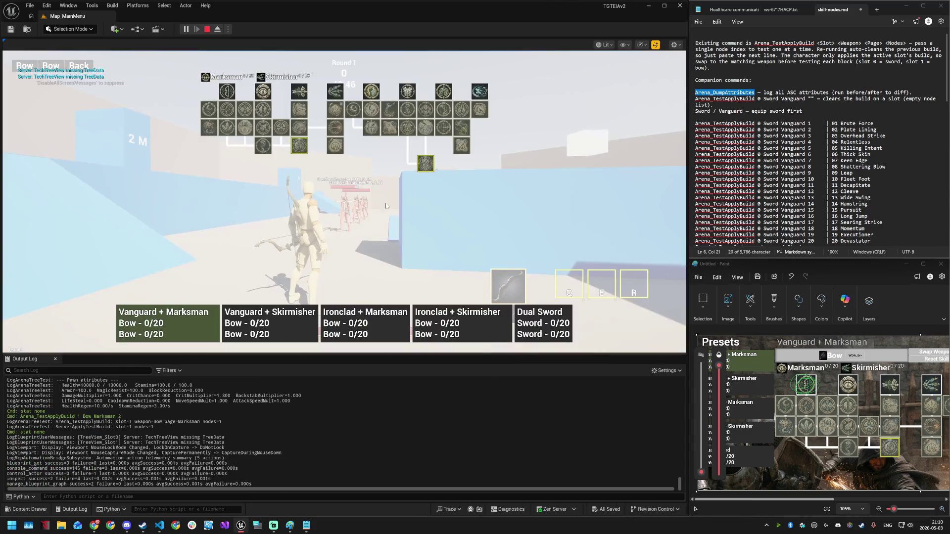
- Reapply the Bow Marksman 2 build and fire arrows at the target for 125 damage
key(Tab)
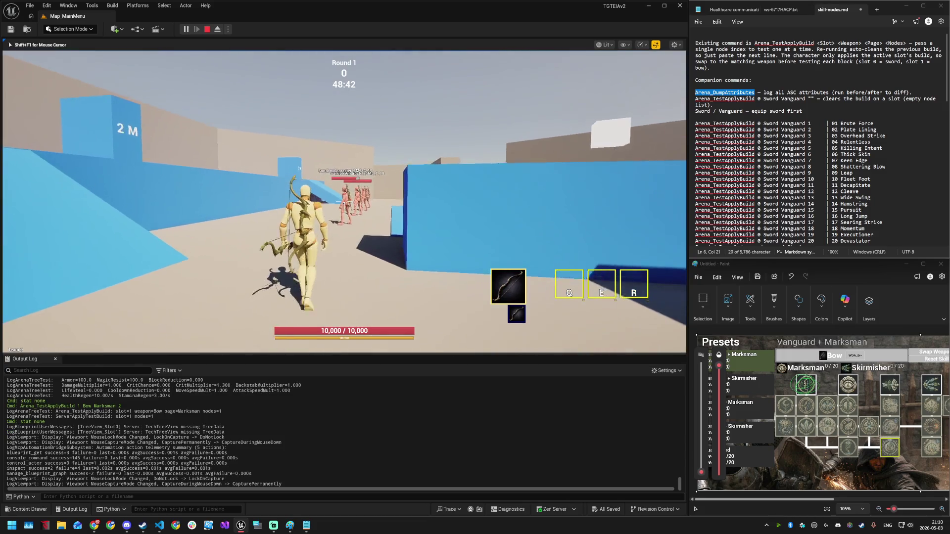
click(344, 202)
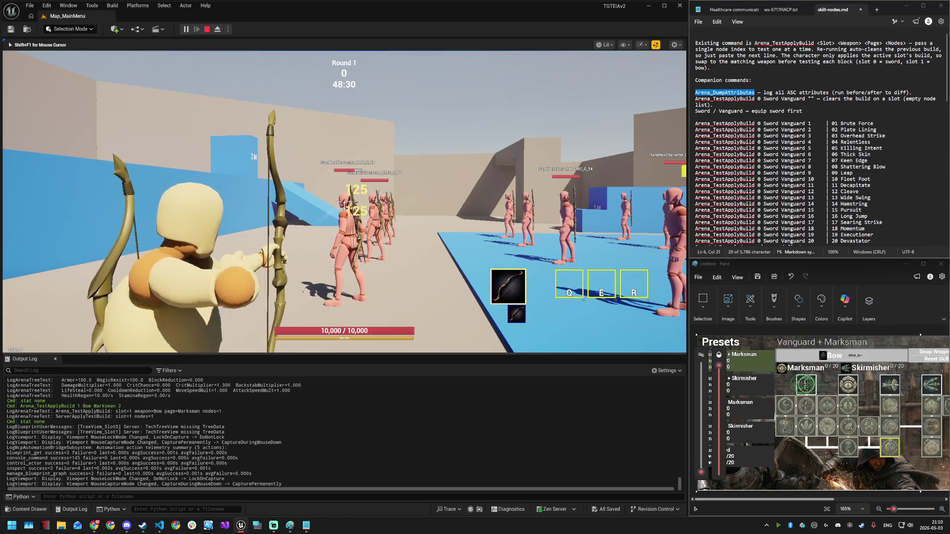
key(grave)
key(Up)
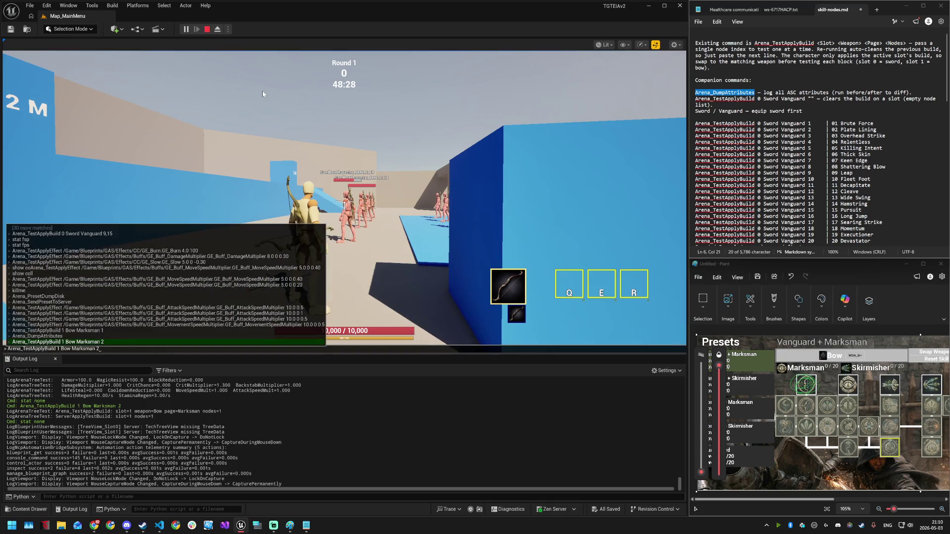
key(Return)
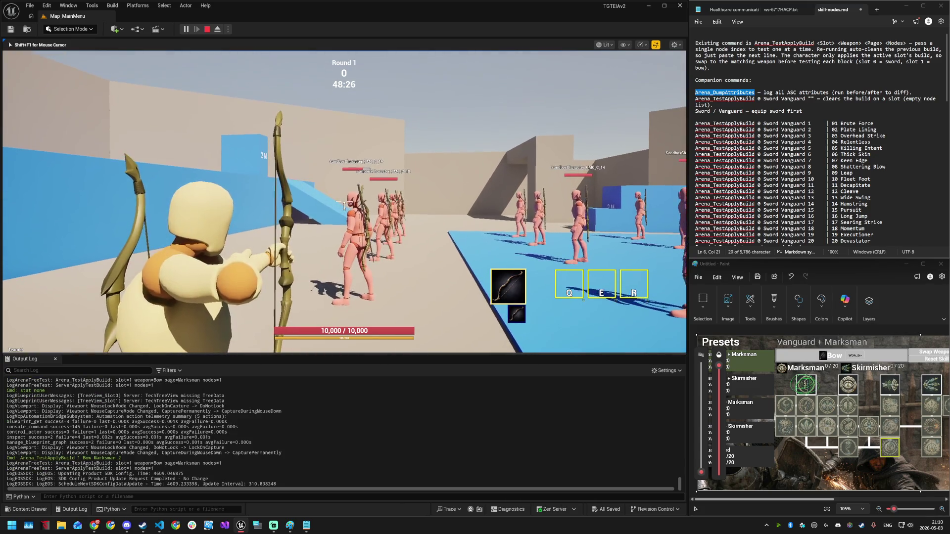
click(345, 204)
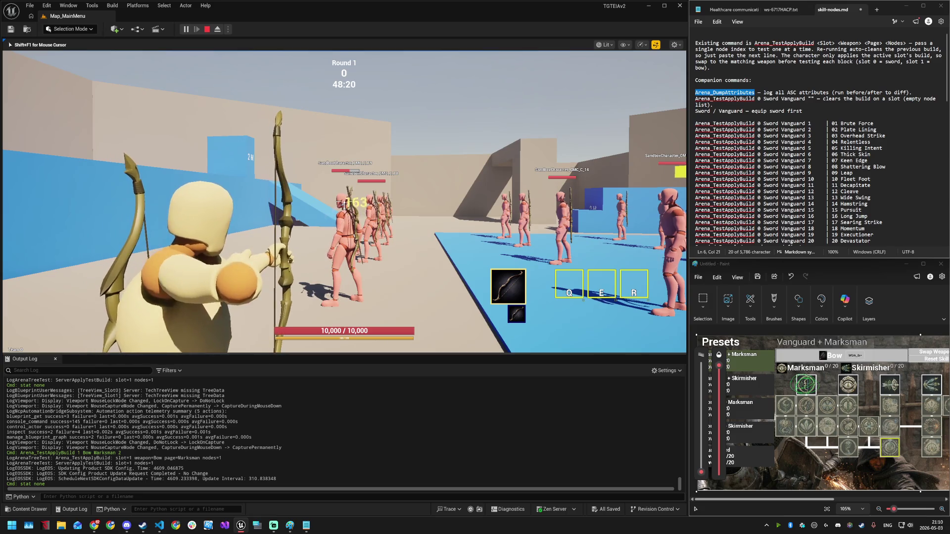
click(345, 204)
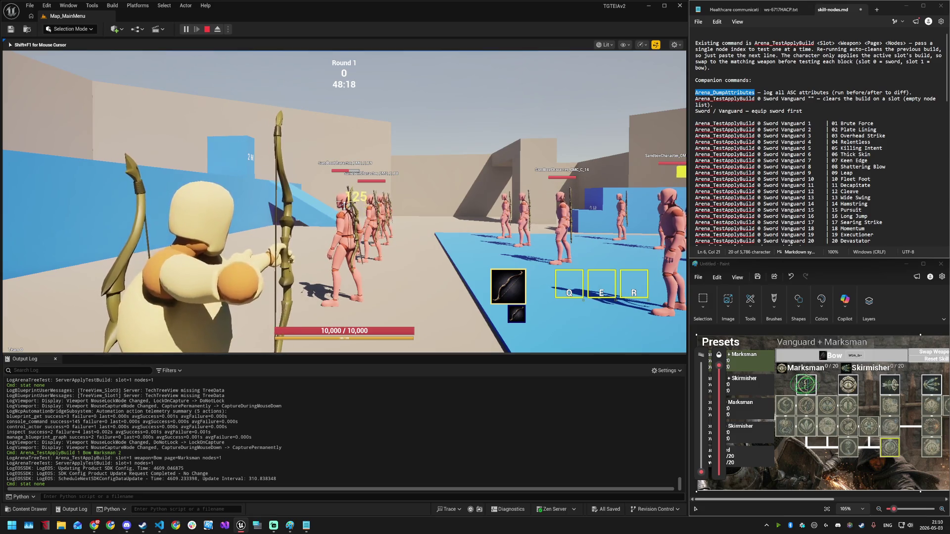
- Run Arena_DumpAttributes from console history, logging CritMultiplier 1.300
key(grave)
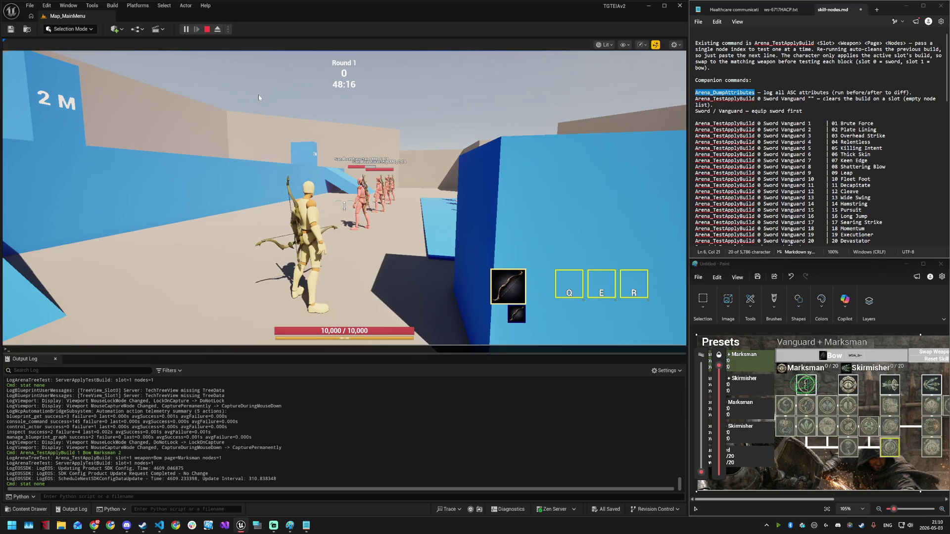
key(Up)
key(Up)
key(Up)
key(Down)
key(Return)
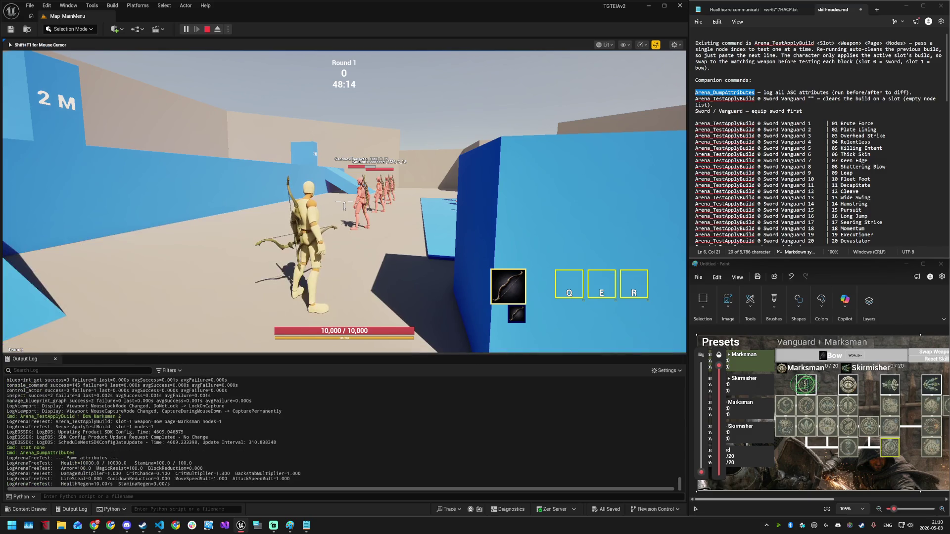
key(super)
key(super)
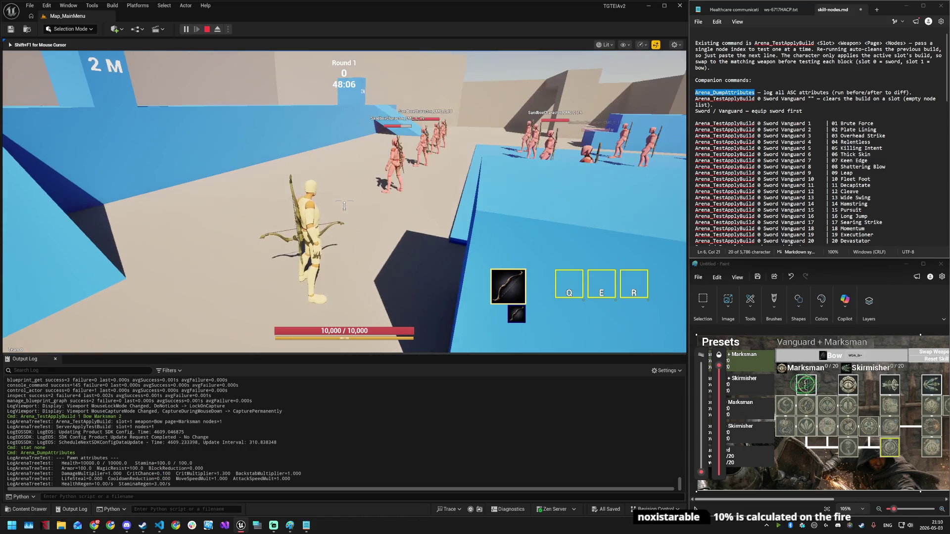
key(super)
- Return to the game and open the skill-tree overlay showing Bow 0/20
click(860, 384)
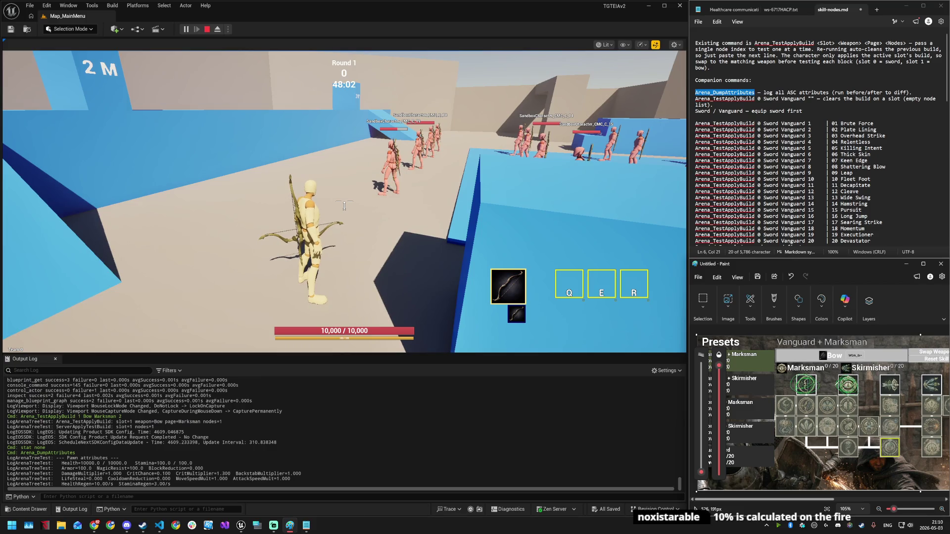
click(478, 232)
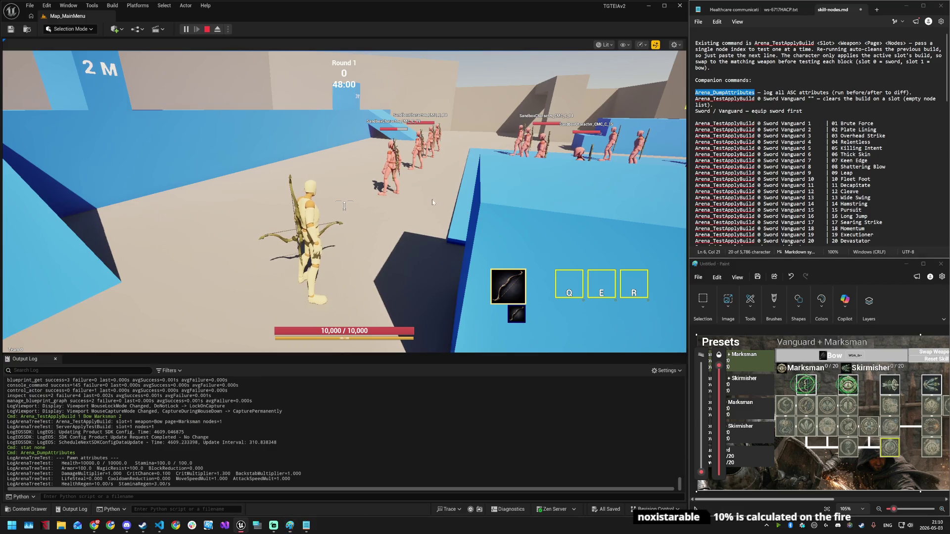
key(k)
mouse_move(300, 93)
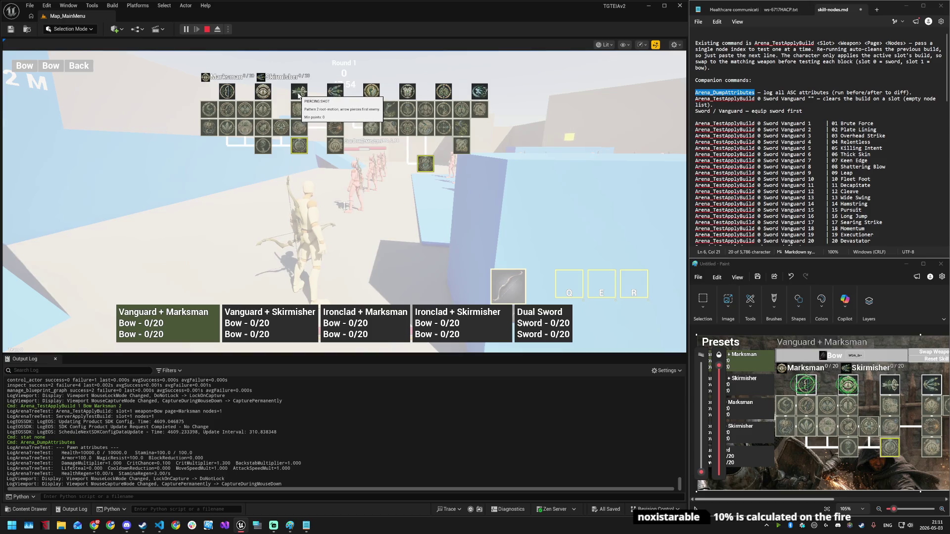
- Scroll the skill-node notes down to the Bow/Marksman block
click(298, 89)
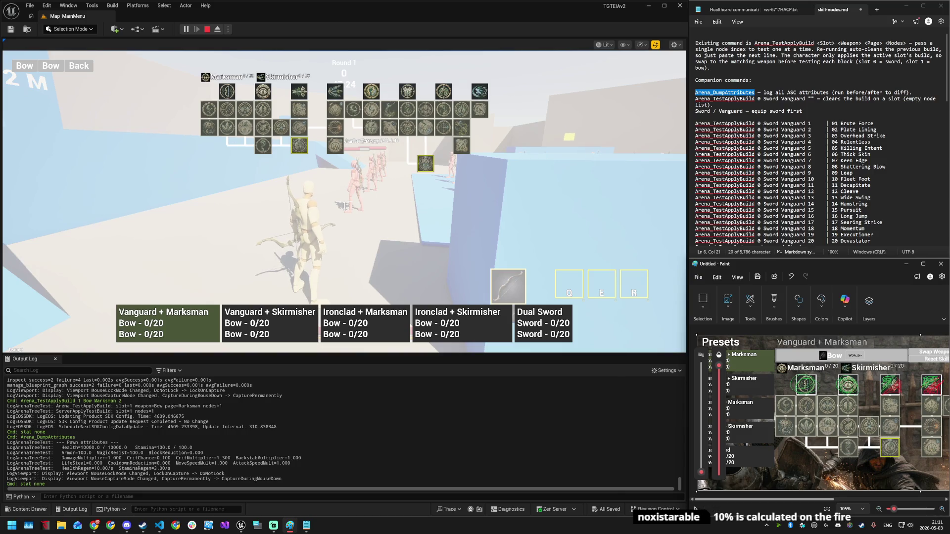
click(797, 161)
scroll(816, 144, down, 17)
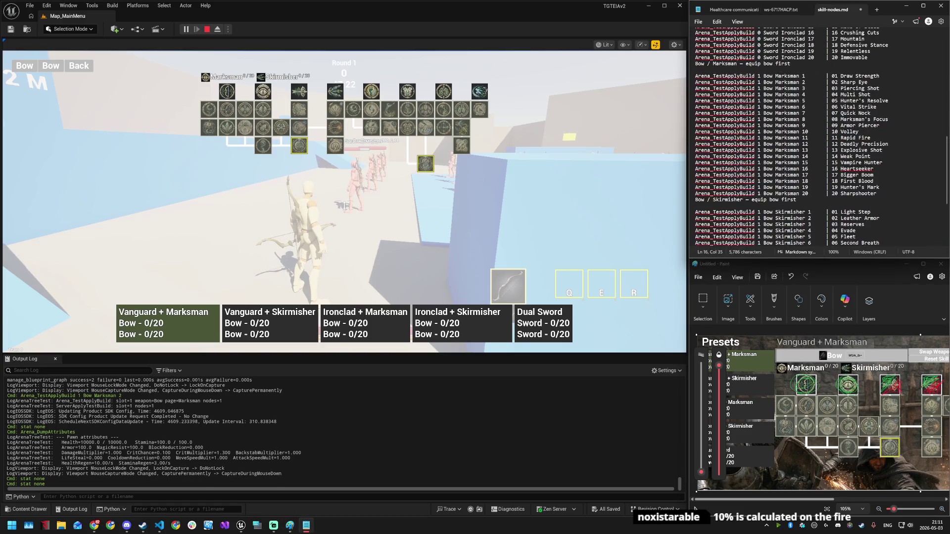
drag(841, 100, 876, 101)
drag(815, 499, 847, 499)
- Select the Bow Marksman 5 build command, then close the skill-tree overlay in the game
mouse_move(375, 92)
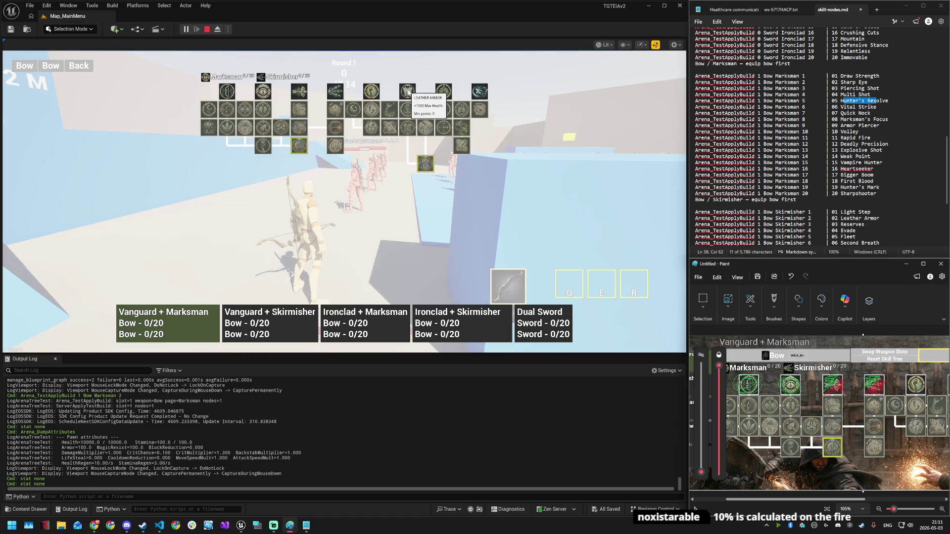
mouse_move(208, 109)
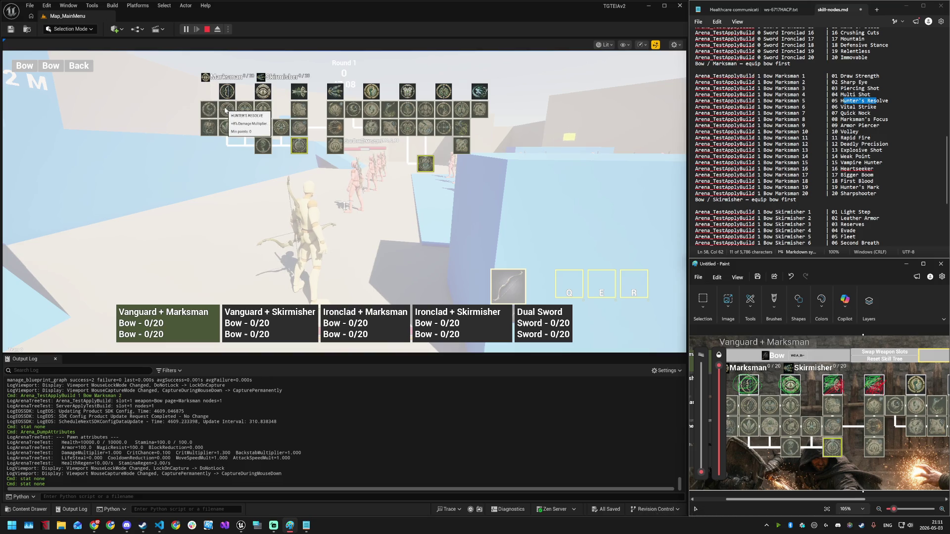
drag(805, 101, 708, 100)
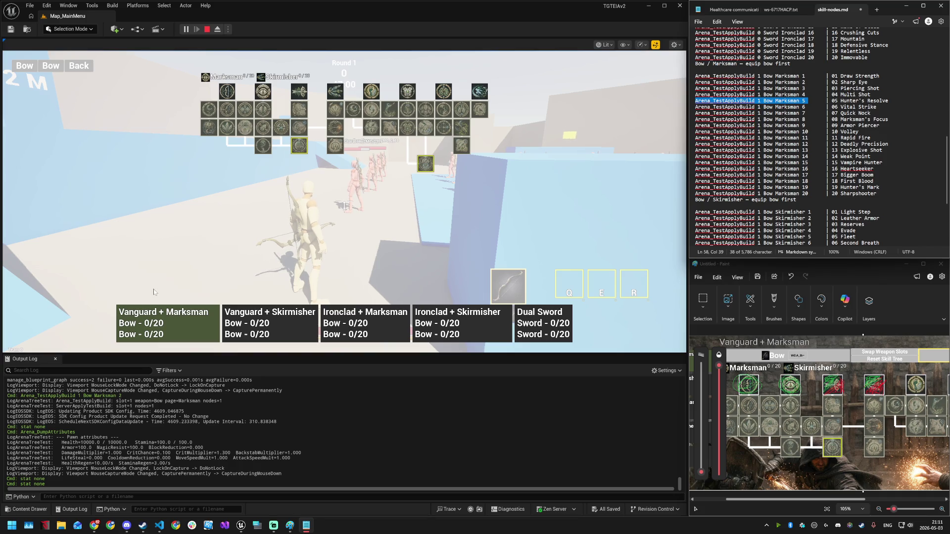
click(165, 262)
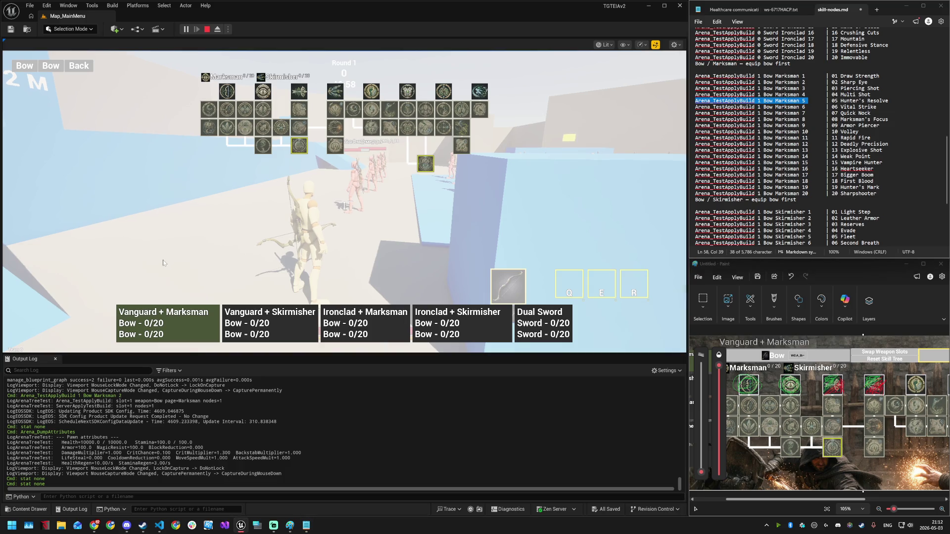
key(Escape)
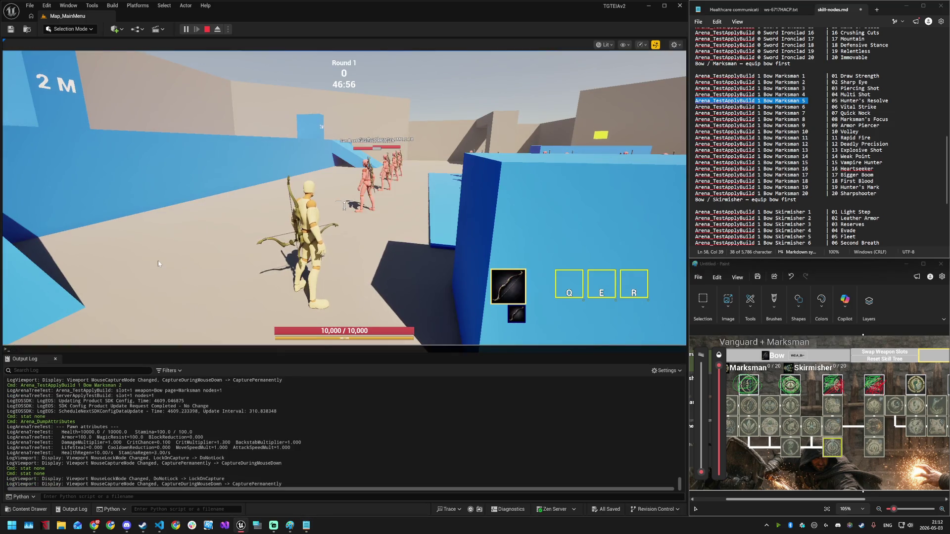
- Log baseline attributes by rerunning Arena_DumpAttributes from the console history
key(grave)
key(Up)
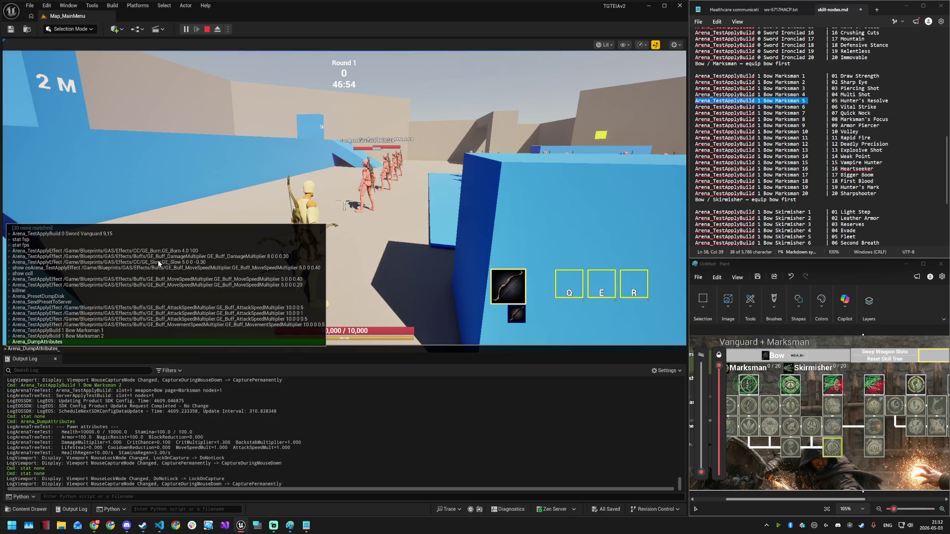
key(Return)
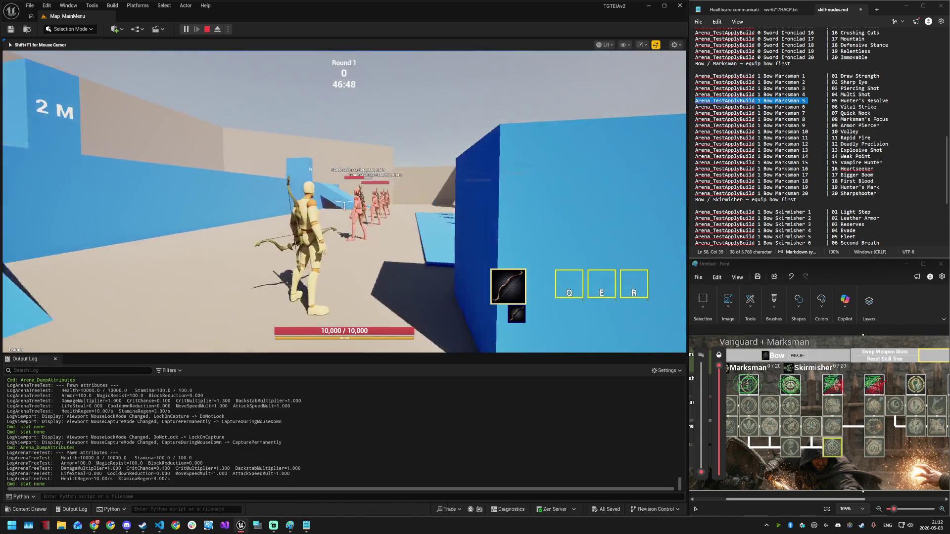
key(super)
key(super)
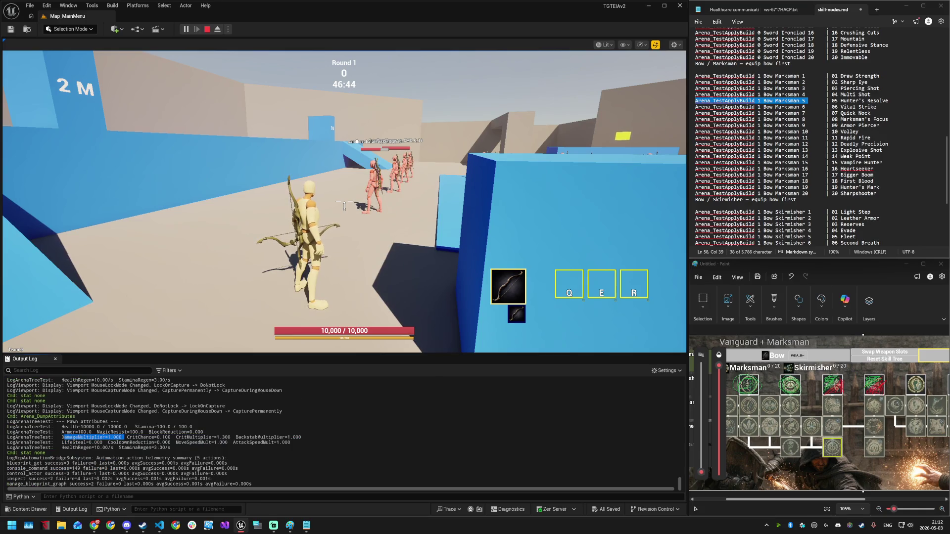
click(345, 206)
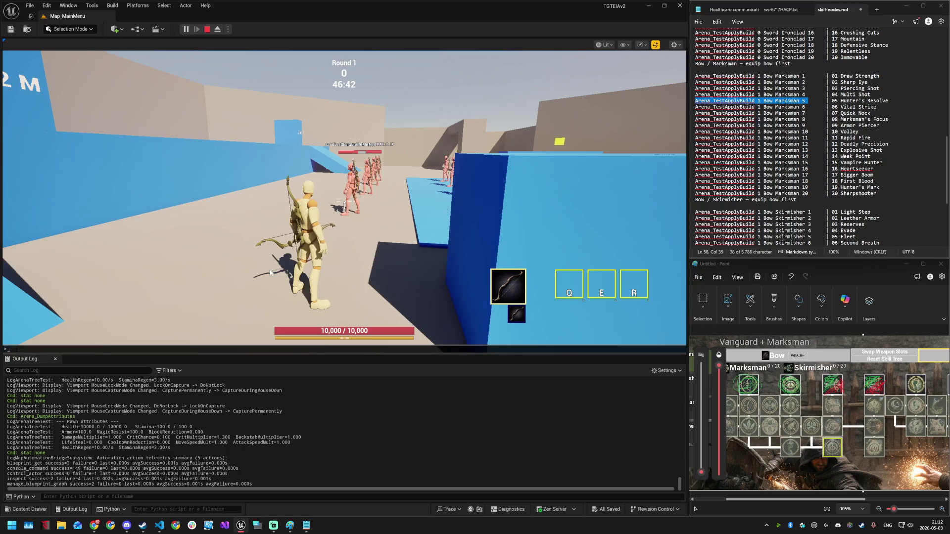
key(grave)
key(Up)
key(Up)
key(Down)
key(Down)
key(Down)
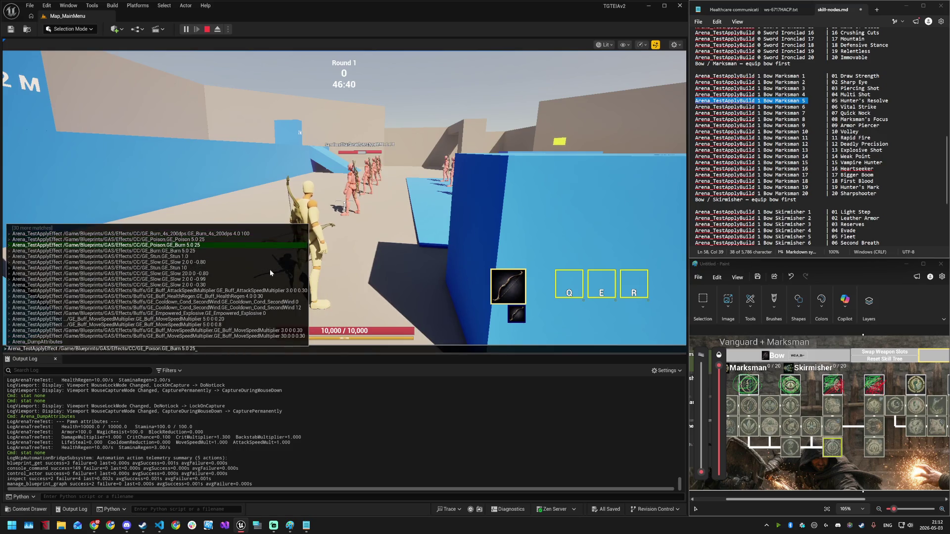
key(Return)
- Apply Arena_TestApplyBuild 1 Bow Marksman 5 and dump the attributes again
key(grave)
text(Arena_TestApplyBuild 1 Bow Marksman 5)
key(Return)
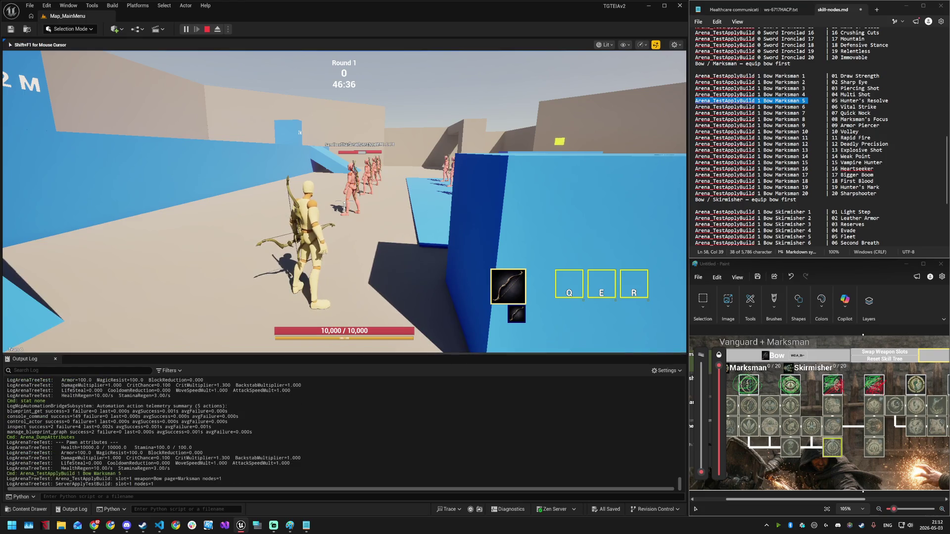
key(grave)
key(Up)
key(Up)
key(Return)
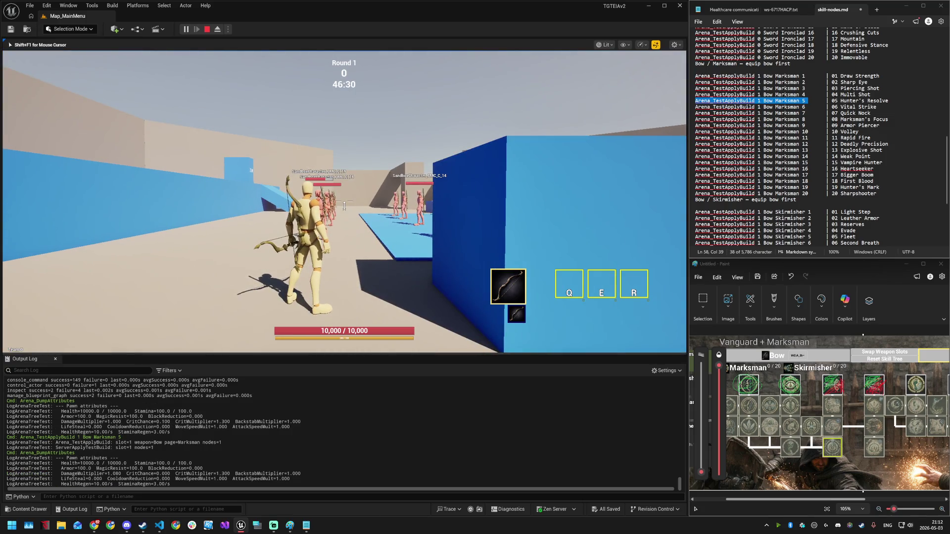
- Check DamageMultiplier reads 1.080 in the Output Log and shoot a target to test damage
key(super)
key(super)
double_click(114, 474)
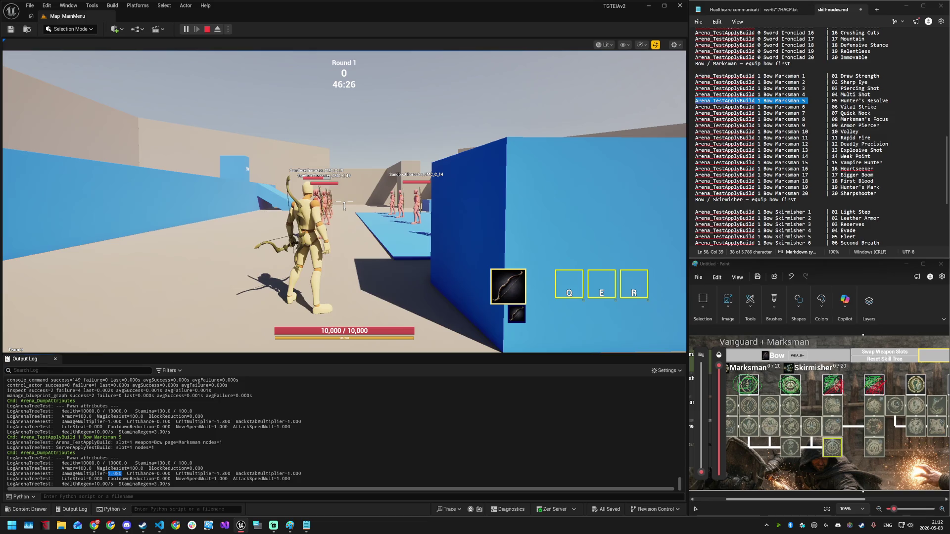
click(335, 252)
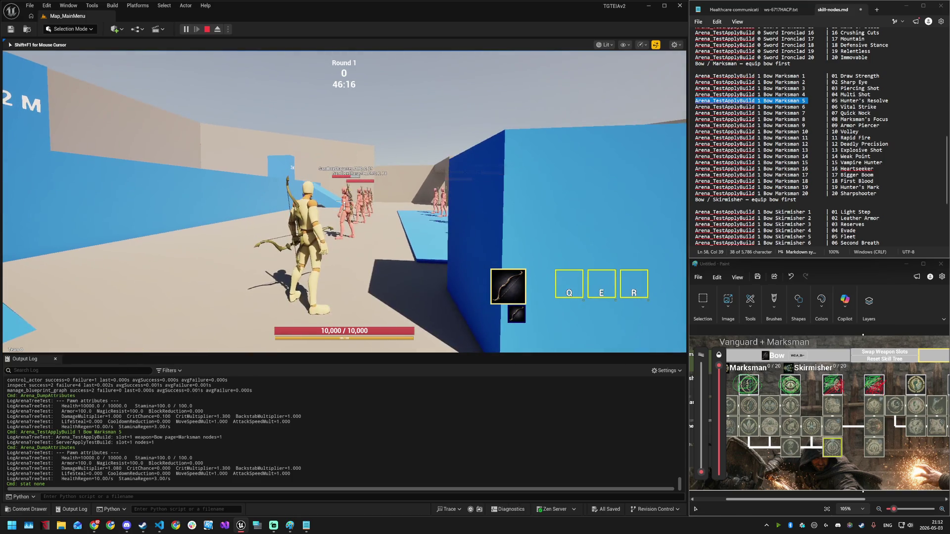
key(super)
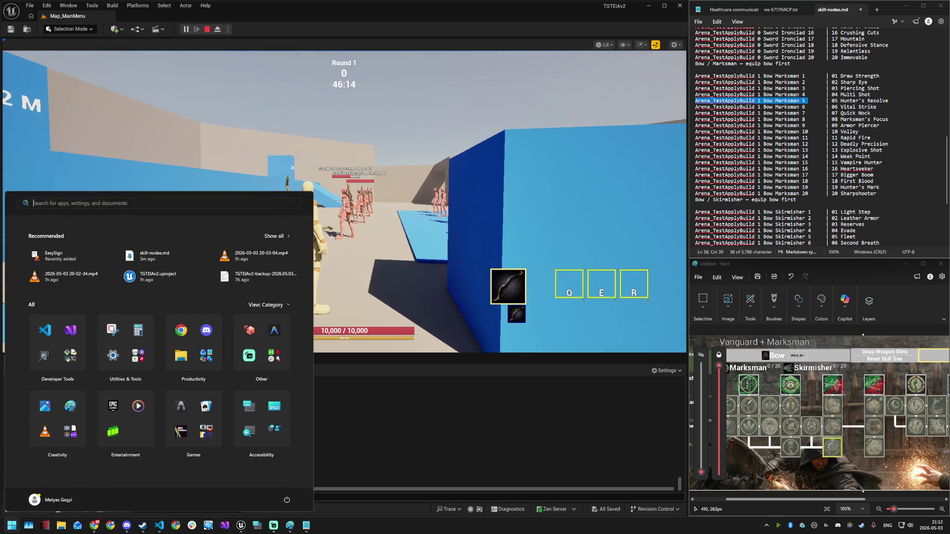
- Reopen the skill-tree overlay in the game and select the Bow Marksman 6 command line
key(super)
key(k)
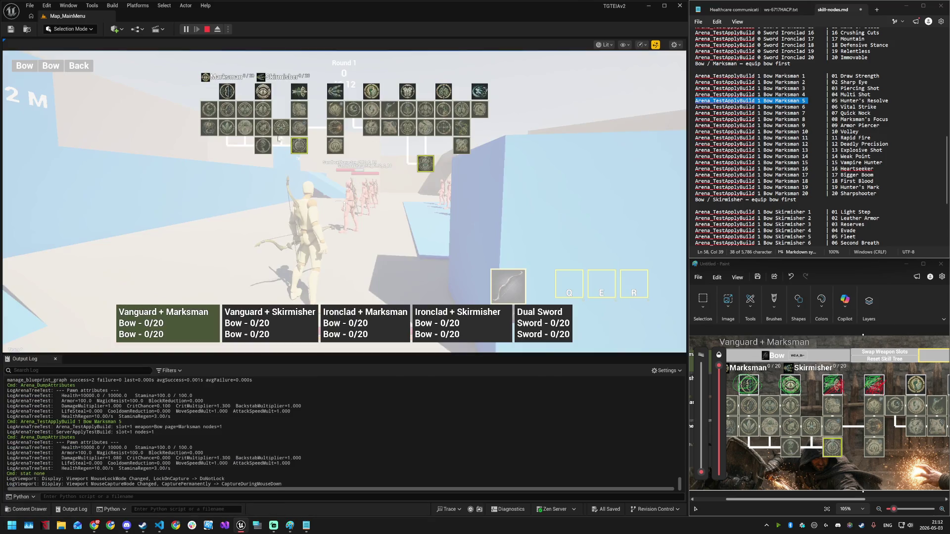
key(k)
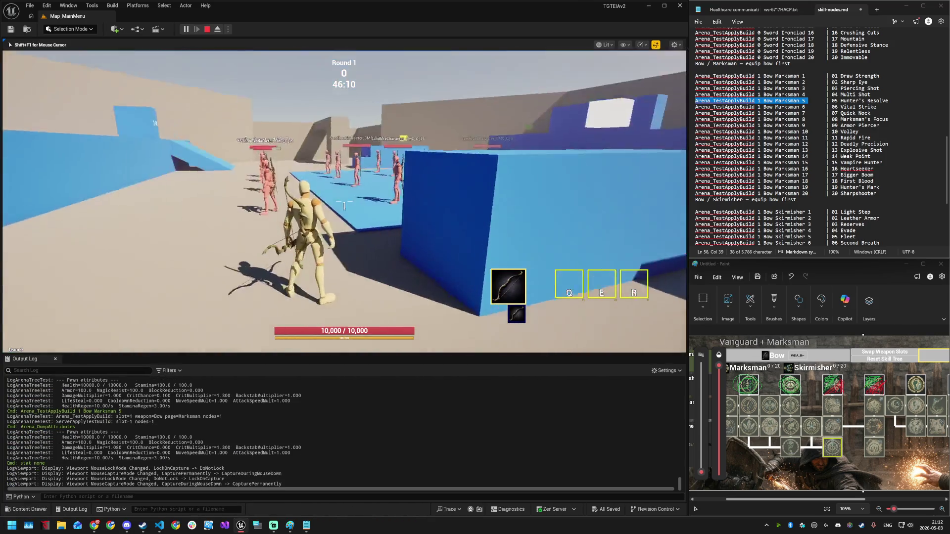
key(super)
click(830, 470)
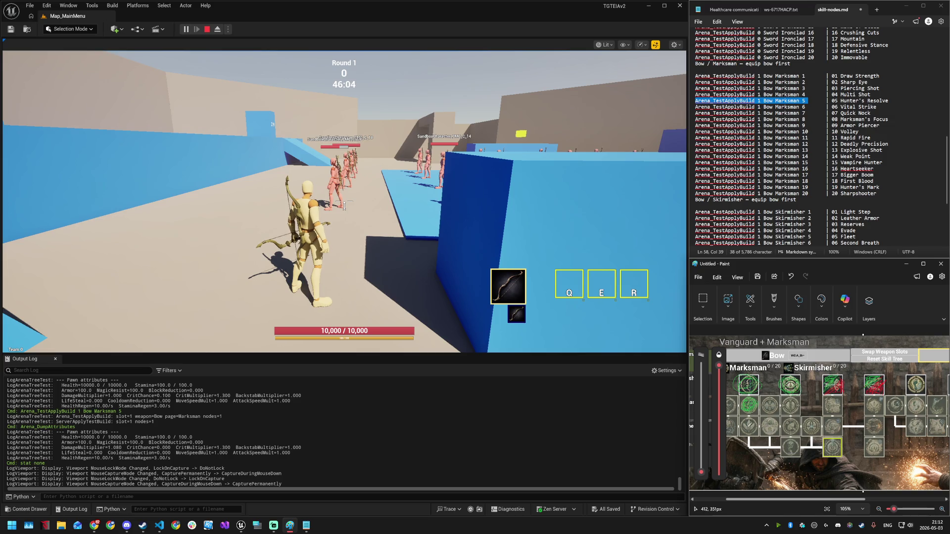
click(344, 203)
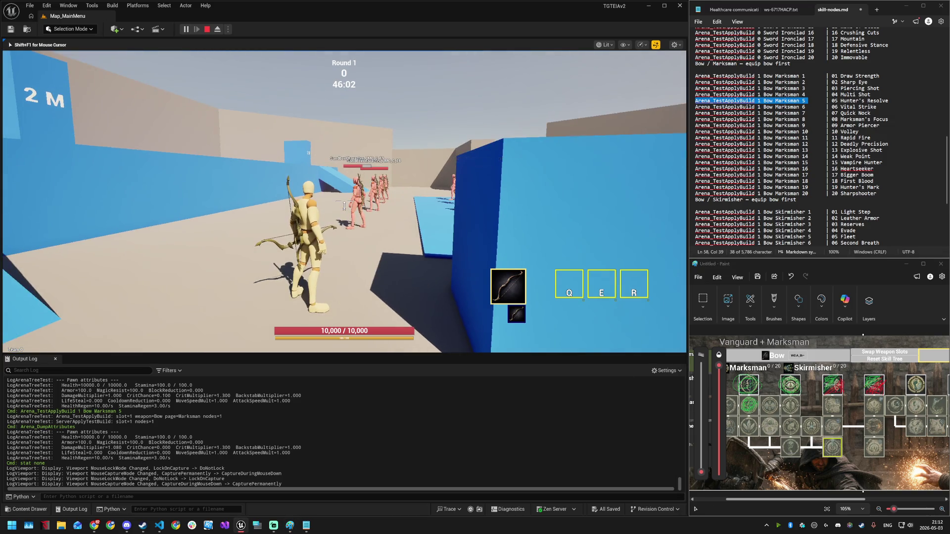
key(k)
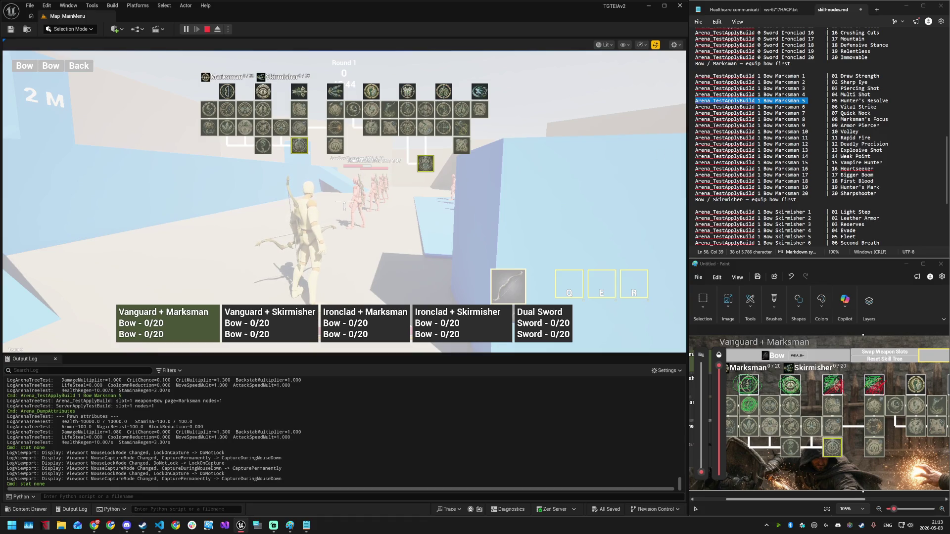
drag(805, 106, 694, 107)
key(ctrl+c)
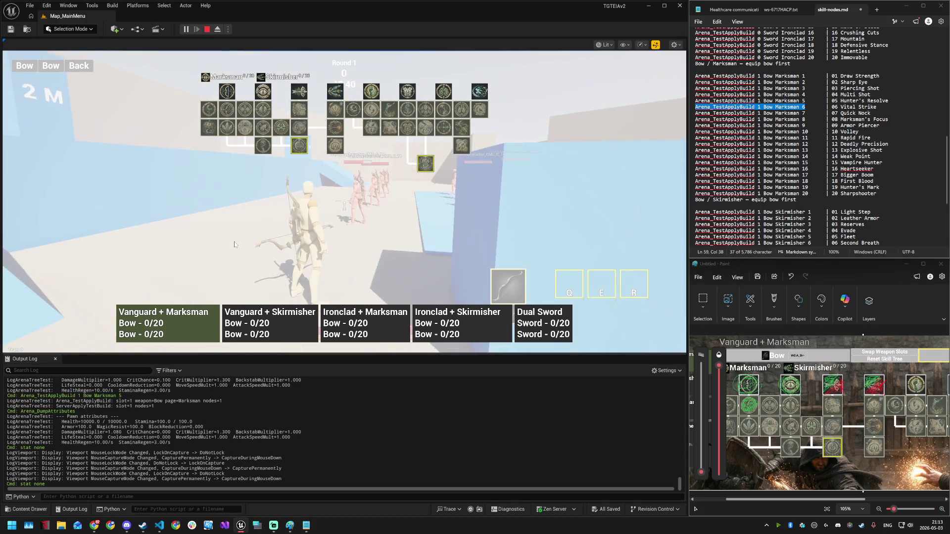
- Apply the Bow Marksman 6 build and select CritMultiplier 1.600 in the log
key(grave)
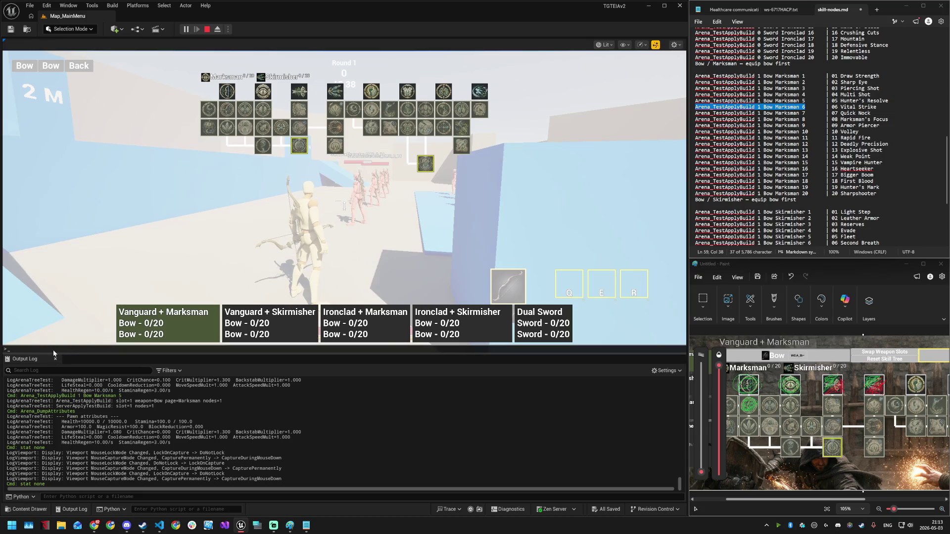
key(ctrl+v)
key(Return)
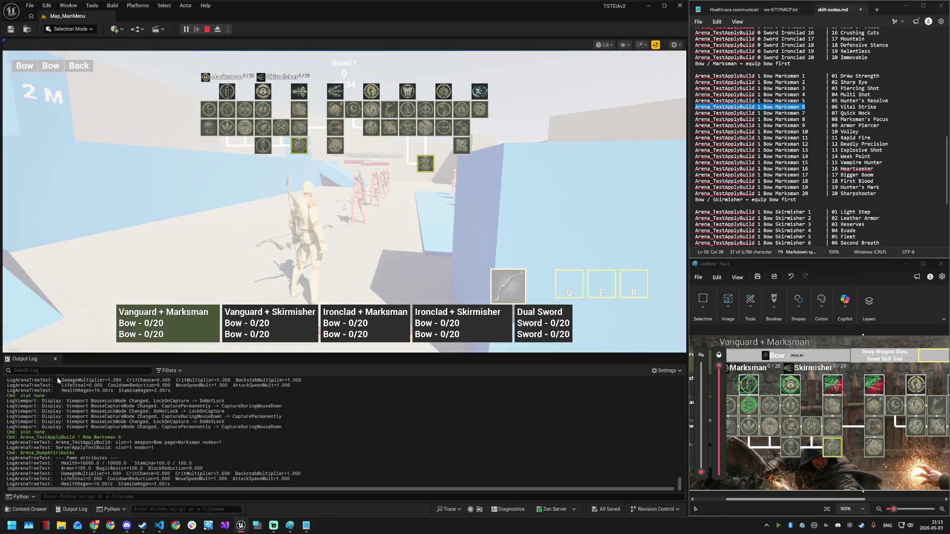
double_click(224, 473)
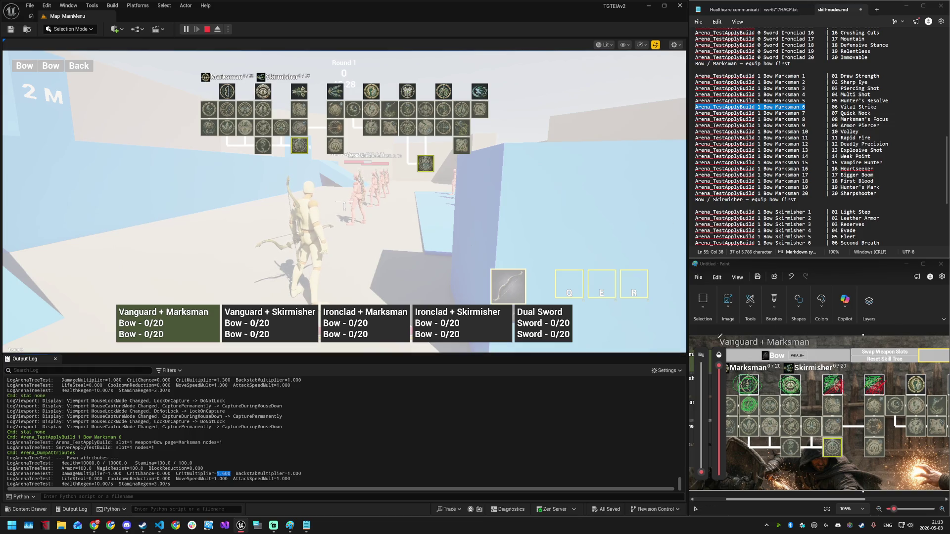
- Select the Bow Marksman 7 command line in the notes and return focus to the game
click(943, 483)
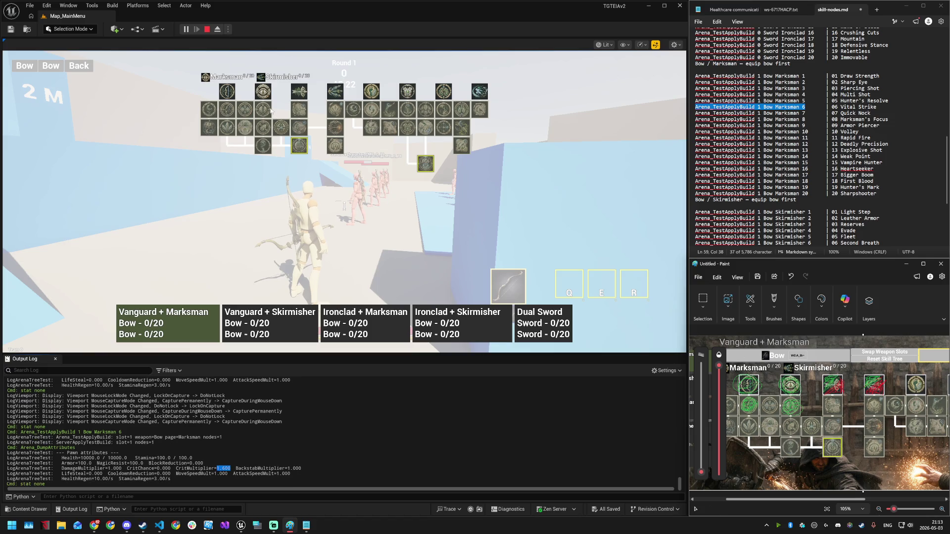
mouse_move(208, 112)
triple_click(750, 113)
key(ctrl+c)
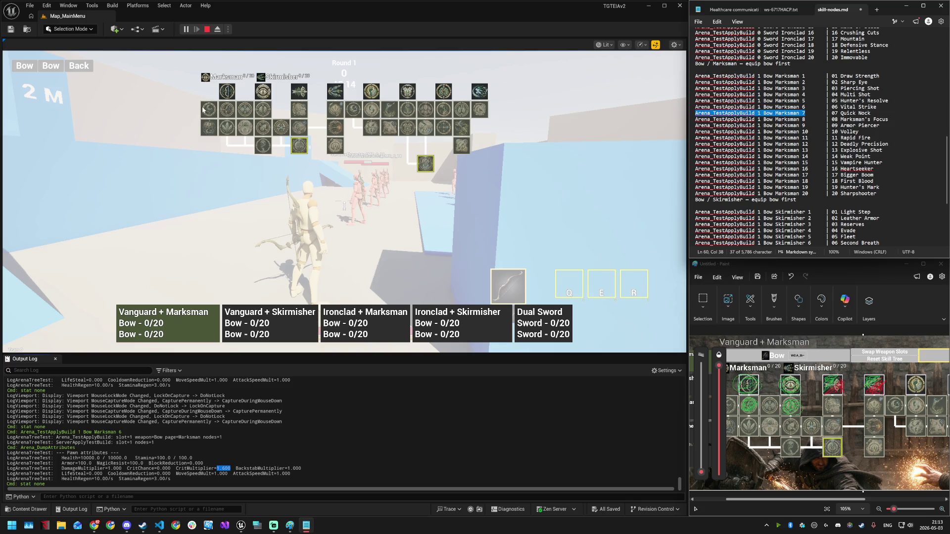
mouse_move(209, 111)
click(155, 253)
- Apply the Bow Marksman 7 build and rerun Arena_DumpAttributes
key(grave)
key(ctrl+v)
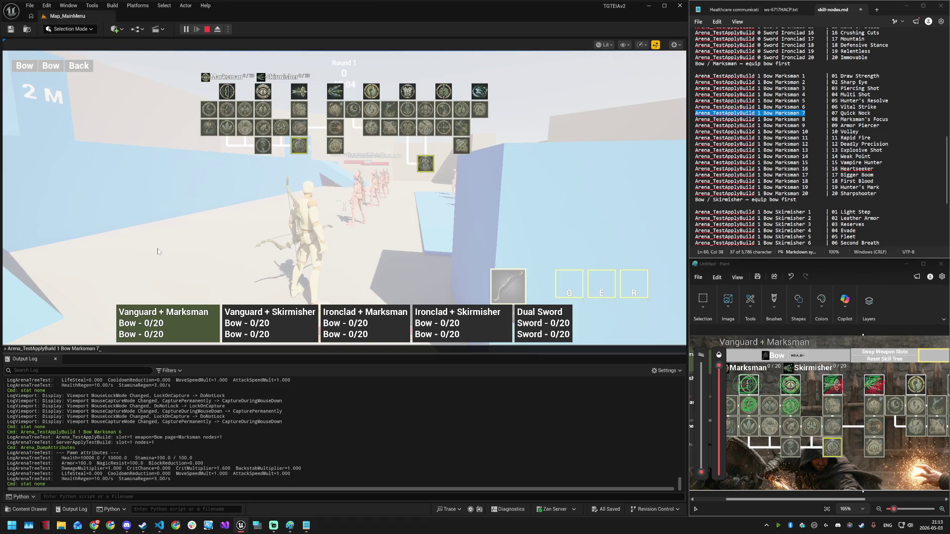
key(Return)
key(grave)
key(Up)
key(Up)
key(Up)
key(Return)
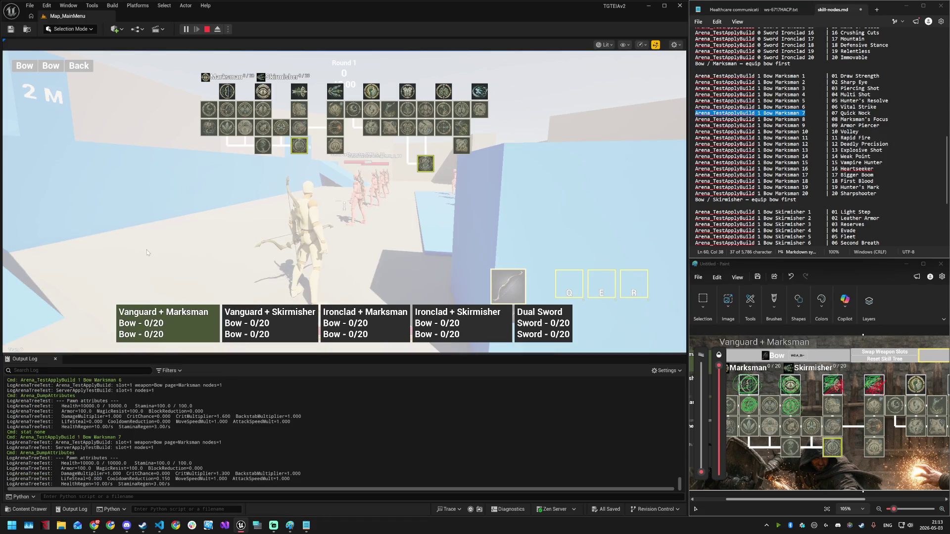
- Select CooldownReduction 0.150 in the log, then the Bow Marksman 8 command line in the notes
drag(163, 479, 157, 479)
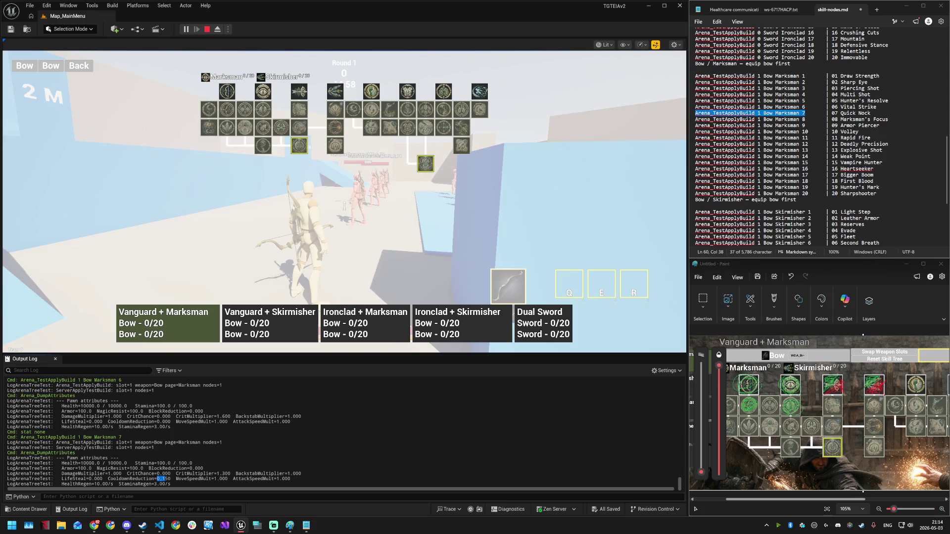
double_click(164, 479)
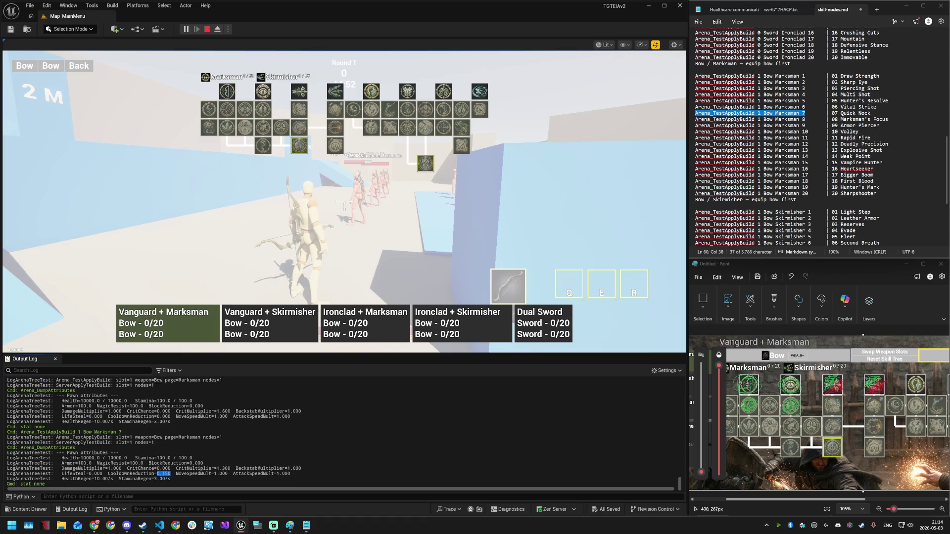
click(729, 400)
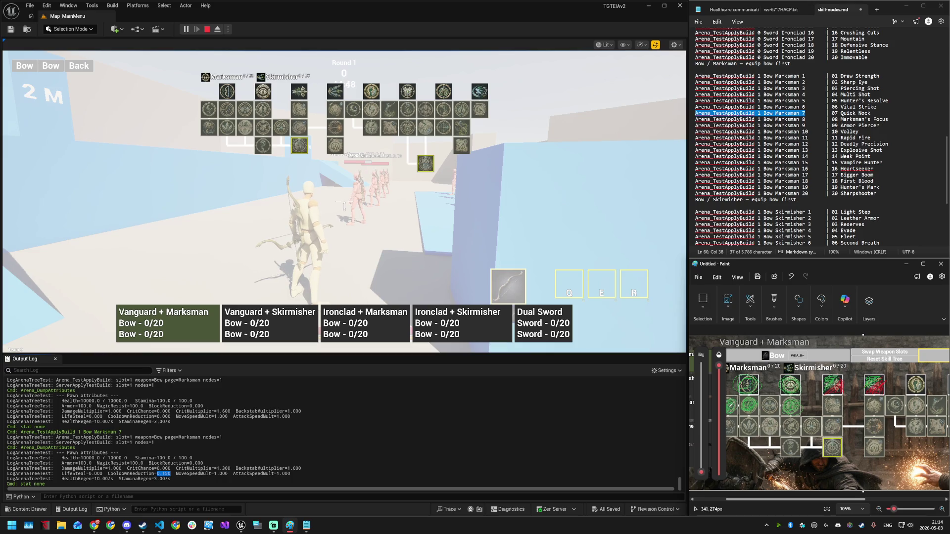
drag(779, 501, 774, 502)
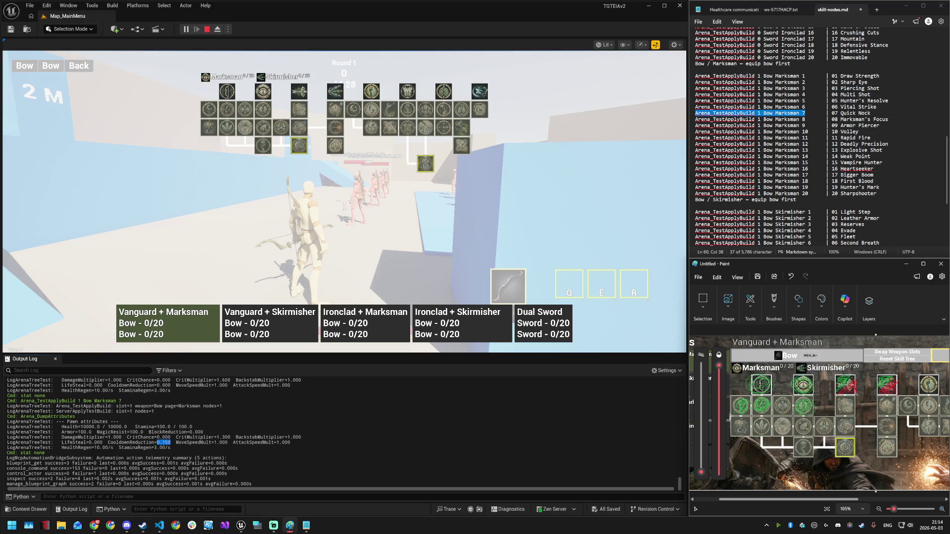
drag(695, 119, 804, 119)
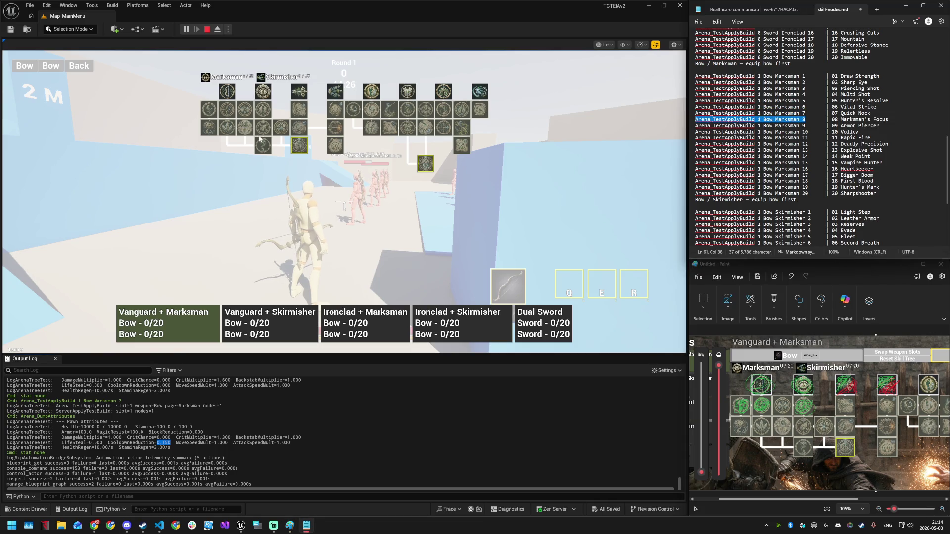
- Copy the Bow Marksman 8 command and apply it in the game console
mouse_move(242, 109)
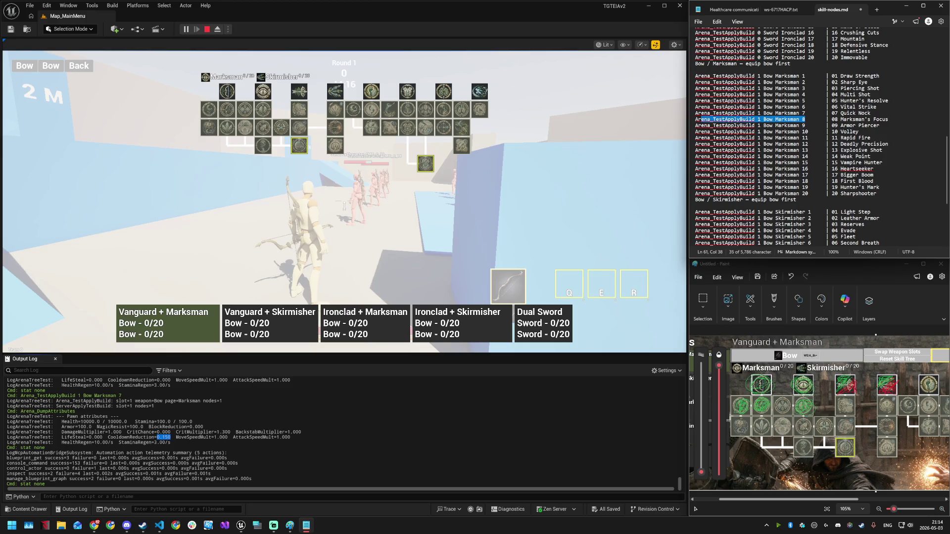
drag(695, 120, 805, 119)
key(ctrl+c)
click(214, 280)
key(grave)
key(ctrl+v)
key(Return)
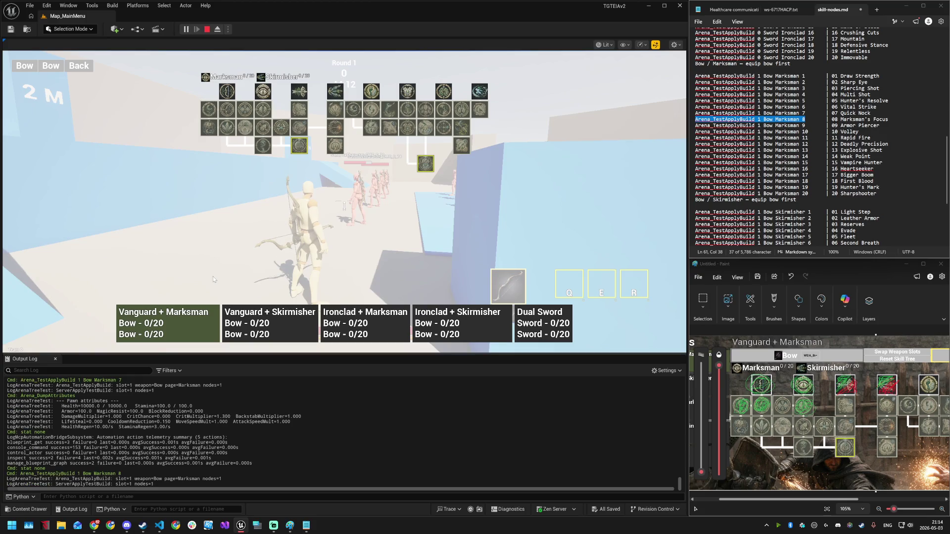
- Rerun Arena_DumpAttributes and select the CritChance value 0.150 in the log
key(grave)
key(Up)
key(Up)
key(Up)
key(Return)
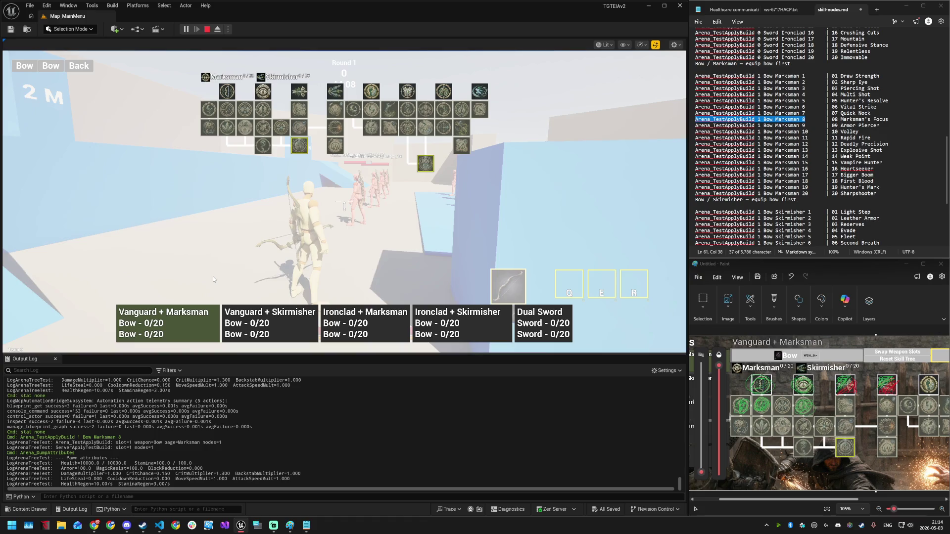
double_click(168, 474)
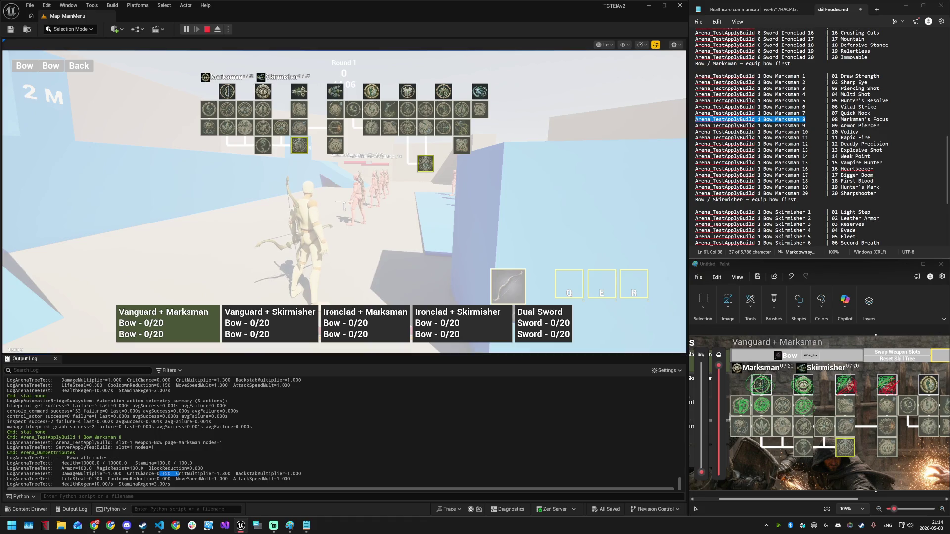
- Start selecting the Bow Marksman 9 command and mark the tested skill node red in Paint
click(786, 407)
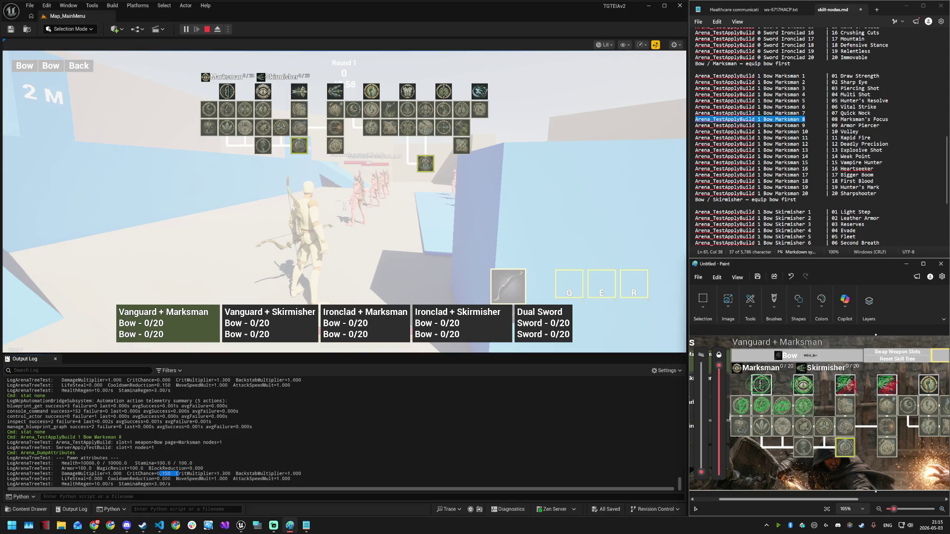
drag(789, 125, 805, 126)
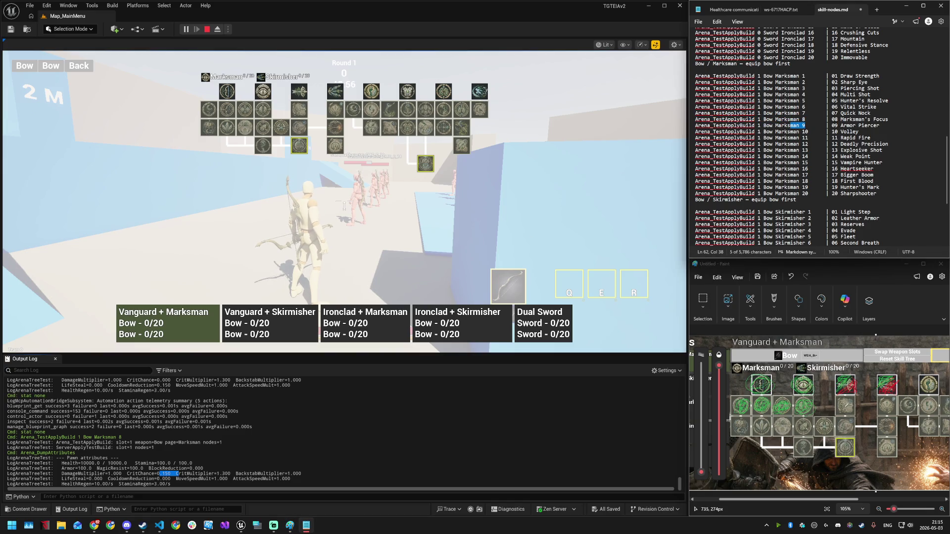
mouse_move(297, 108)
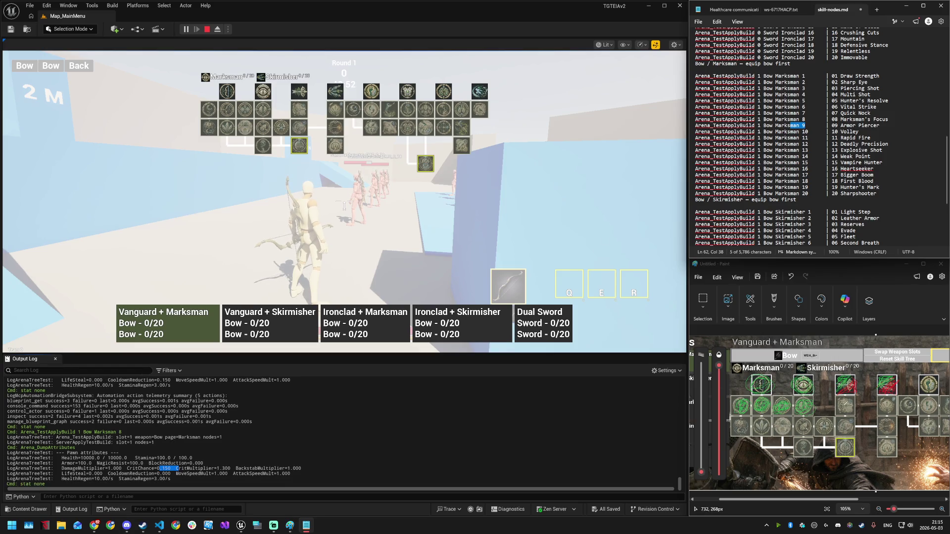
click(841, 470)
drag(832, 402, 843, 402)
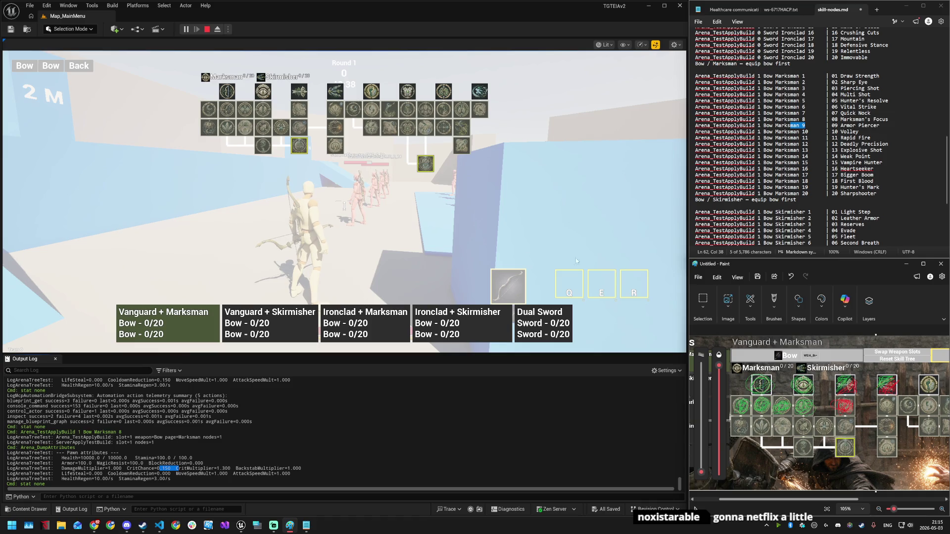
mouse_move(332, 91)
mouse_move(281, 130)
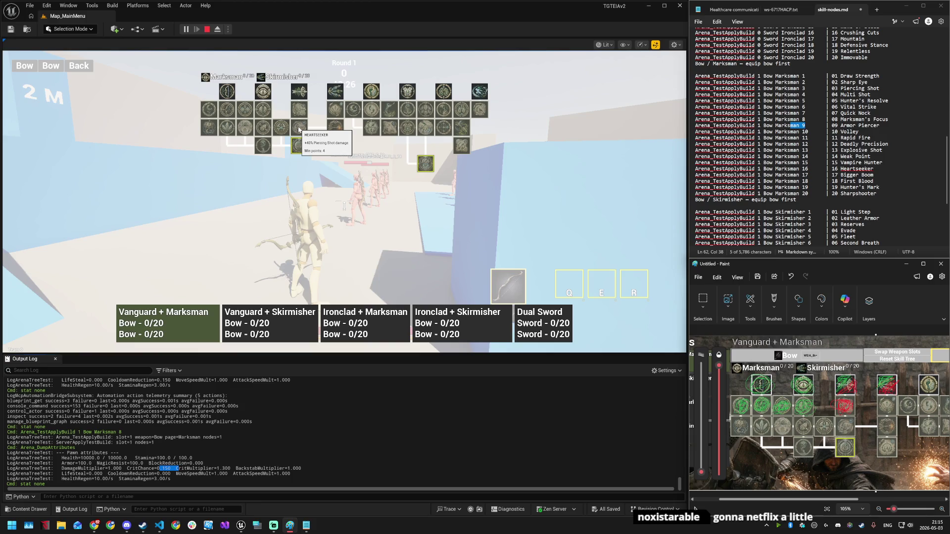
mouse_move(268, 149)
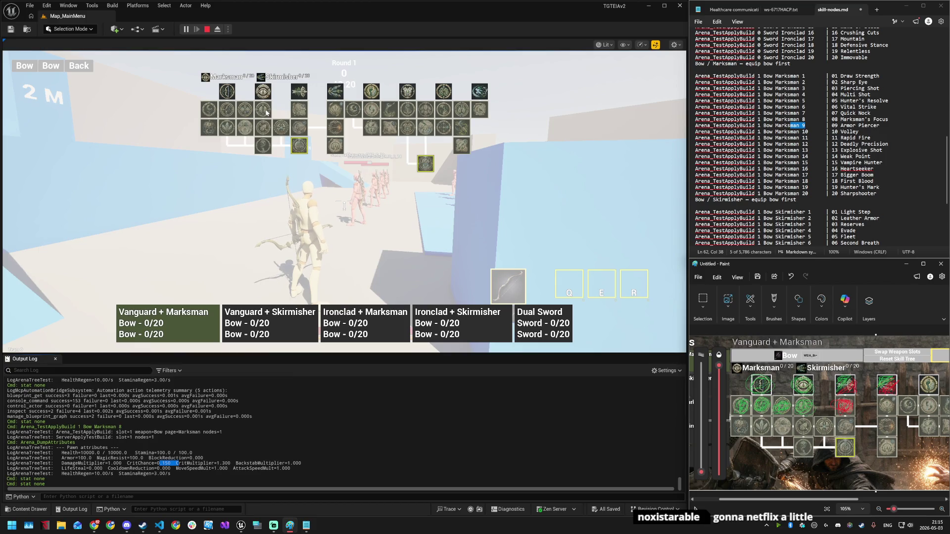
mouse_move(266, 112)
mouse_move(371, 92)
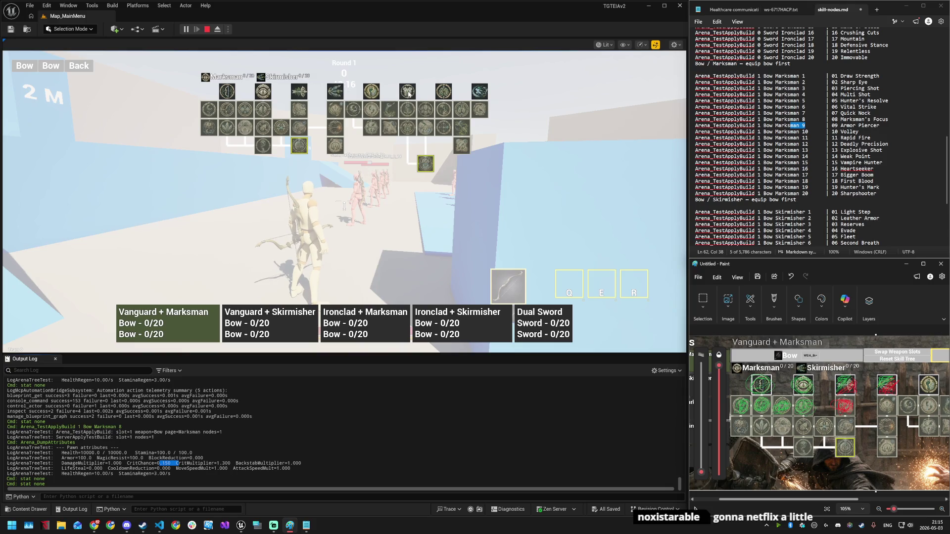
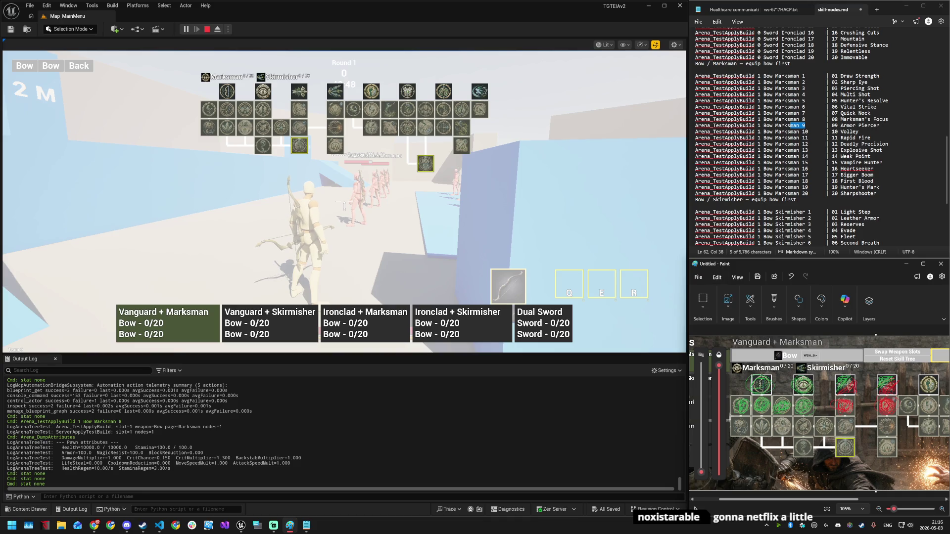
- Copy 'Arena_TestApplyBuild 1 Bow Marksman 11' from Notepad and run it in the game console
drag(794, 137, 808, 138)
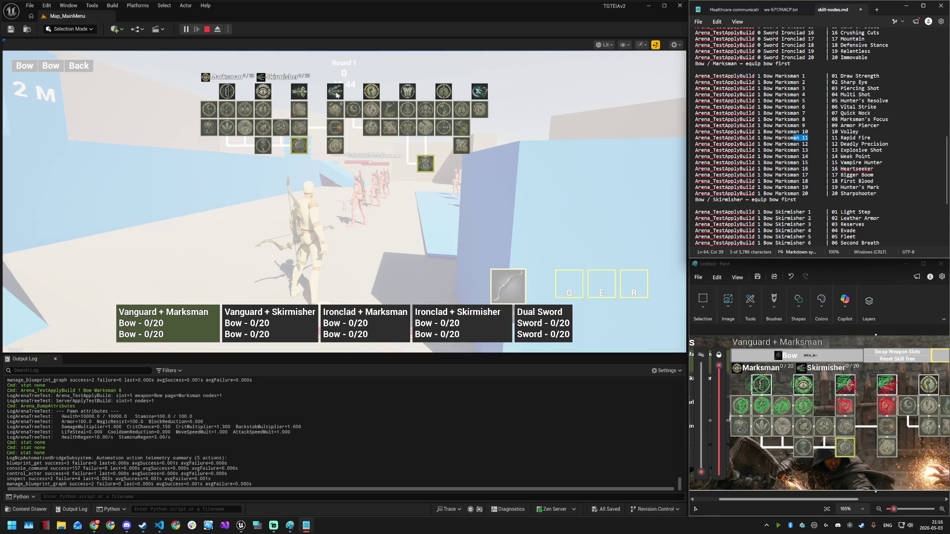
mouse_move(337, 109)
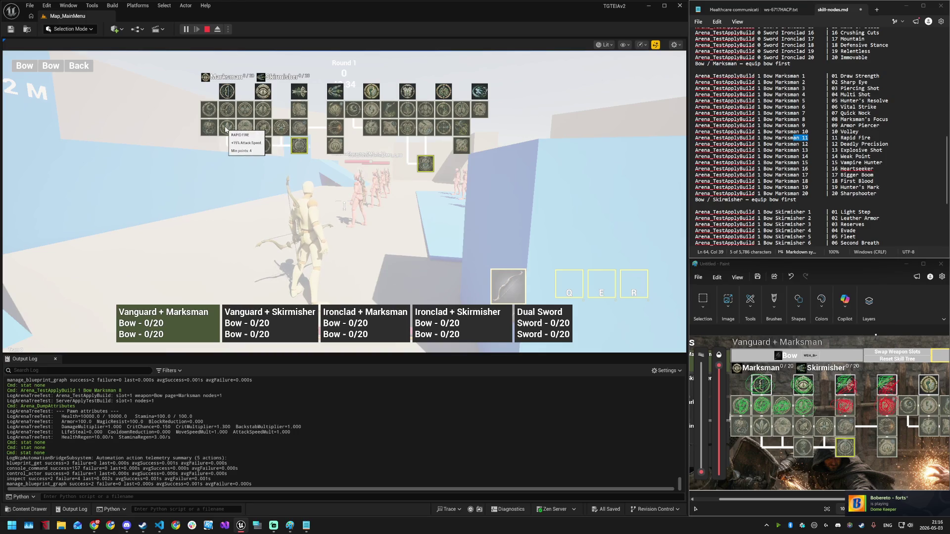
key(shift+Left)
key(shift+Left)
key(shift+Left)
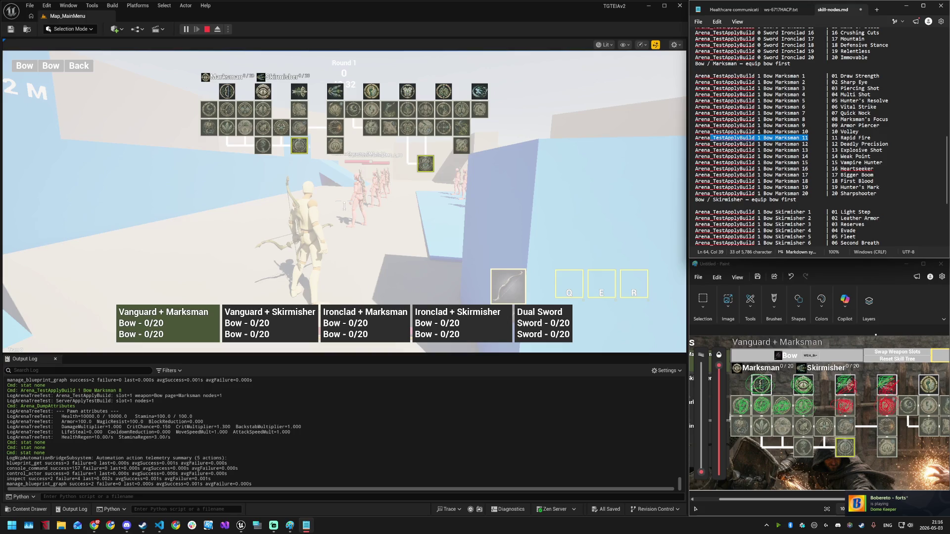
key(ctrl+c)
click(364, 224)
key(grave)
key(ctrl+v)
key(Return)
- Dump attributes to confirm attack speed 1.150, then fire arrows at the target dummies
key(grave)
key(Up)
key(Up)
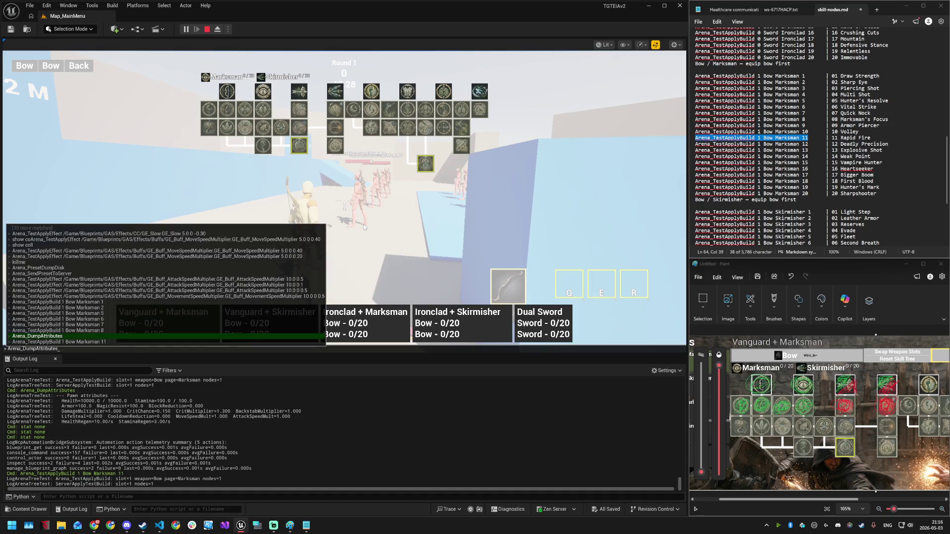
key(Return)
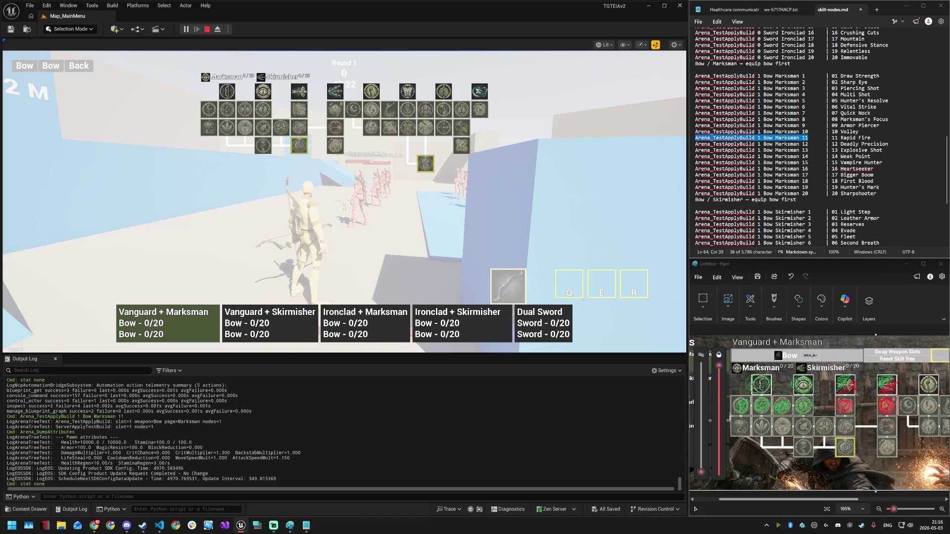
click(390, 241)
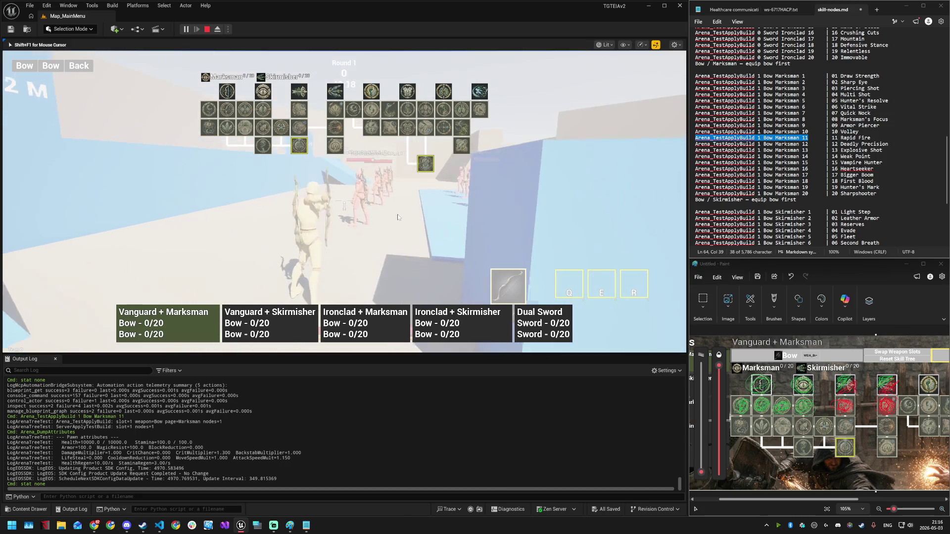
click(413, 198)
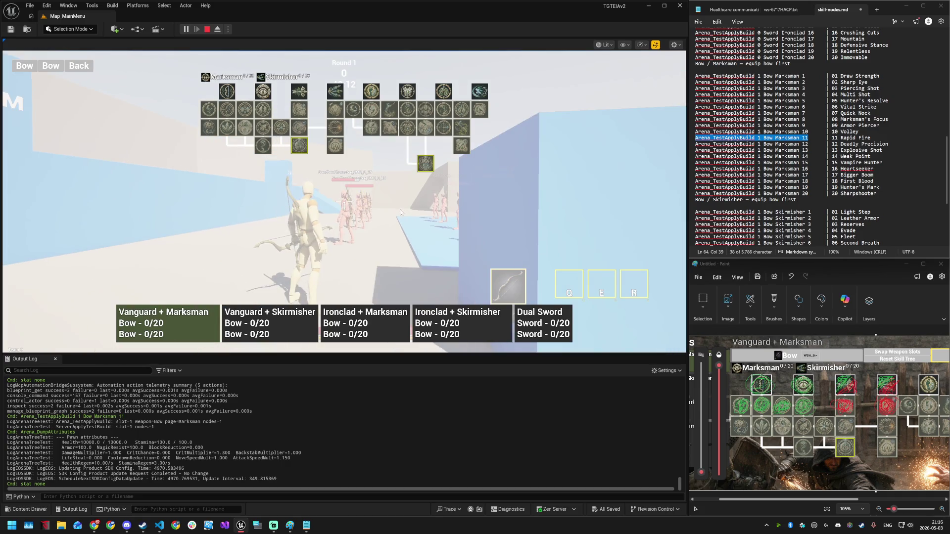
mouse_move(206, 112)
mouse_move(282, 131)
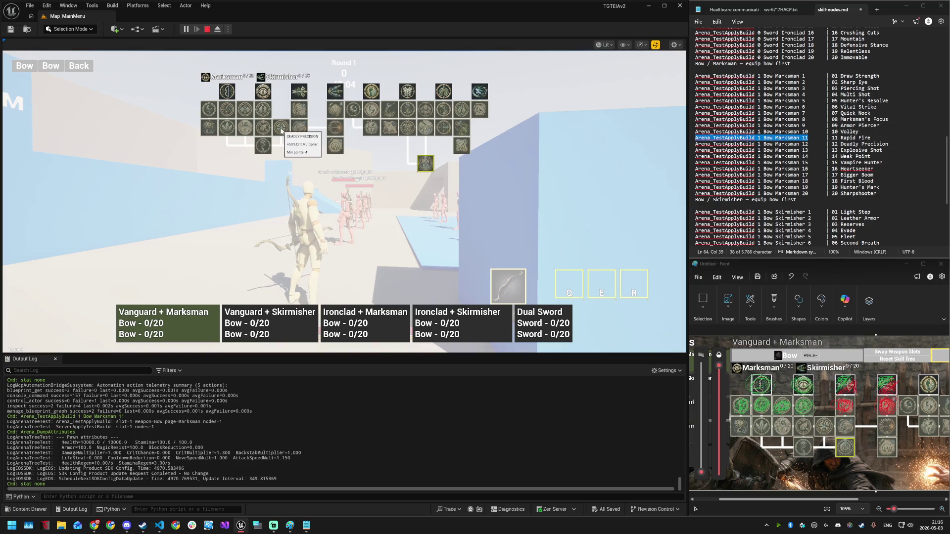
- Apply the 'Arena_TestApplyBuild 1 Bow Marksman 12' Deadly Precision build in the console
drag(807, 144, 692, 147)
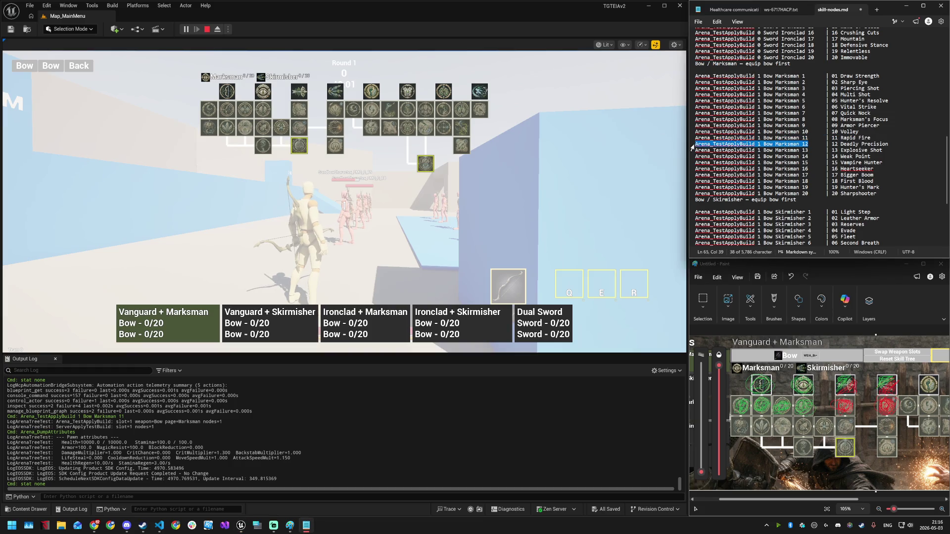
click(277, 183)
key(grave)
key(ctrl+v)
key(Return)
- Run Arena_DumpAttributes and compare CritMultiplier in the log: 1.300 before, 1.800 now
key(grave)
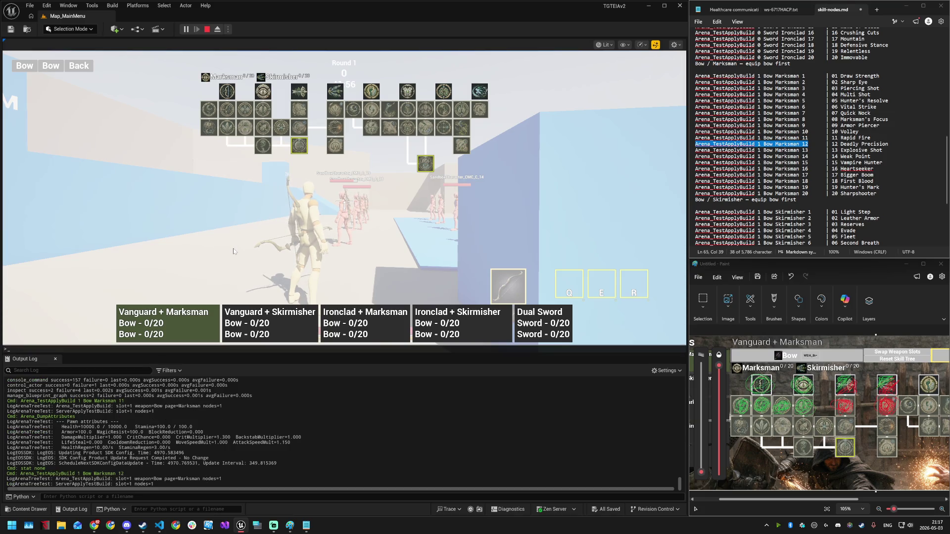
key(Up)
key(Up)
key(Return)
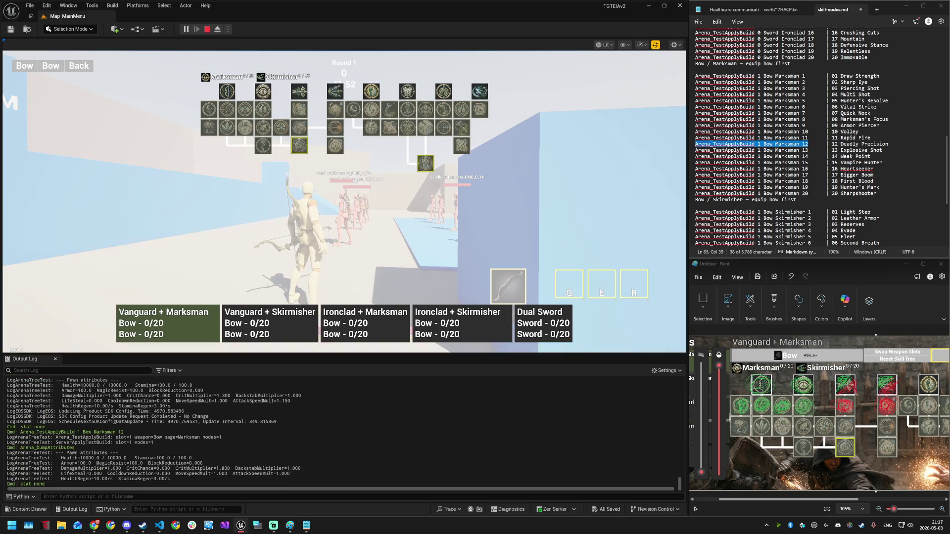
drag(230, 468, 179, 469)
drag(230, 395, 188, 395)
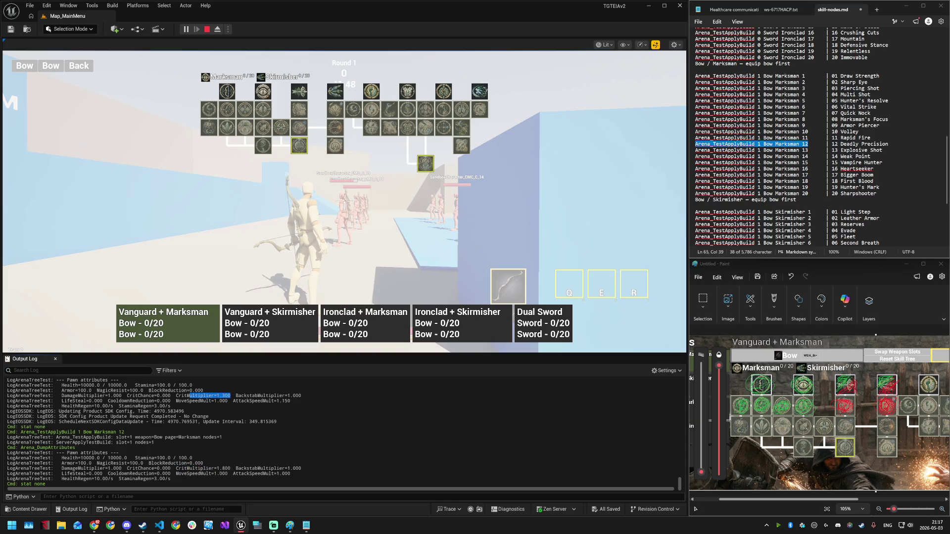
drag(230, 468, 192, 468)
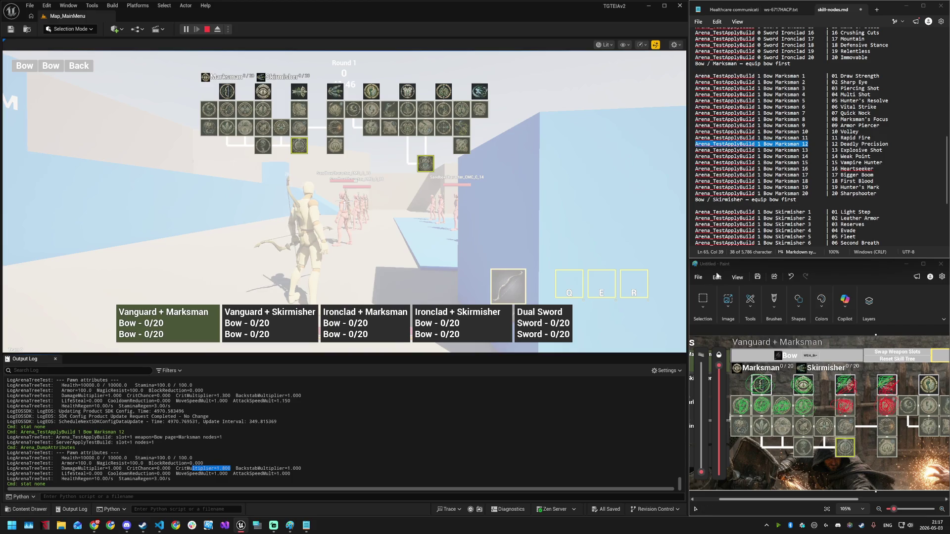
- Check the skill-tree reference image against the notes, then return to the game
mouse_move(277, 130)
click(832, 424)
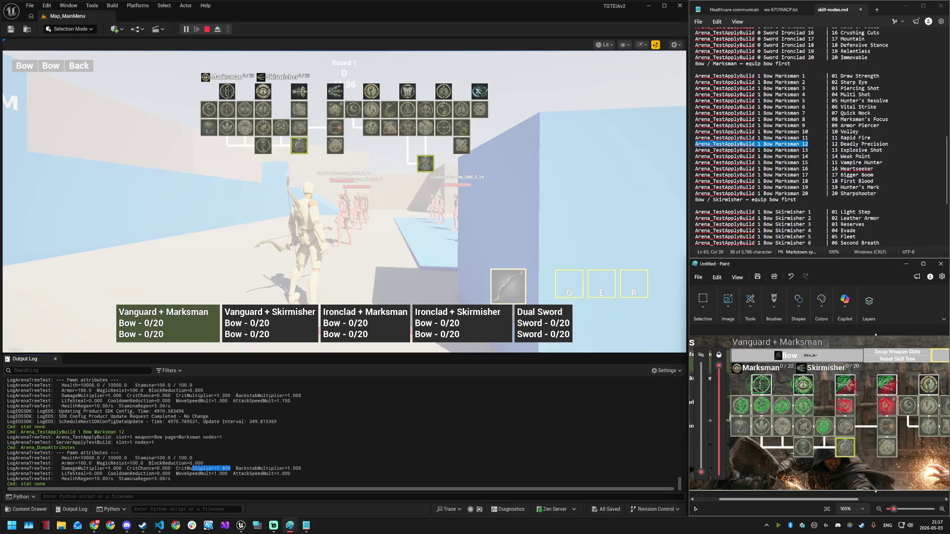
click(809, 150)
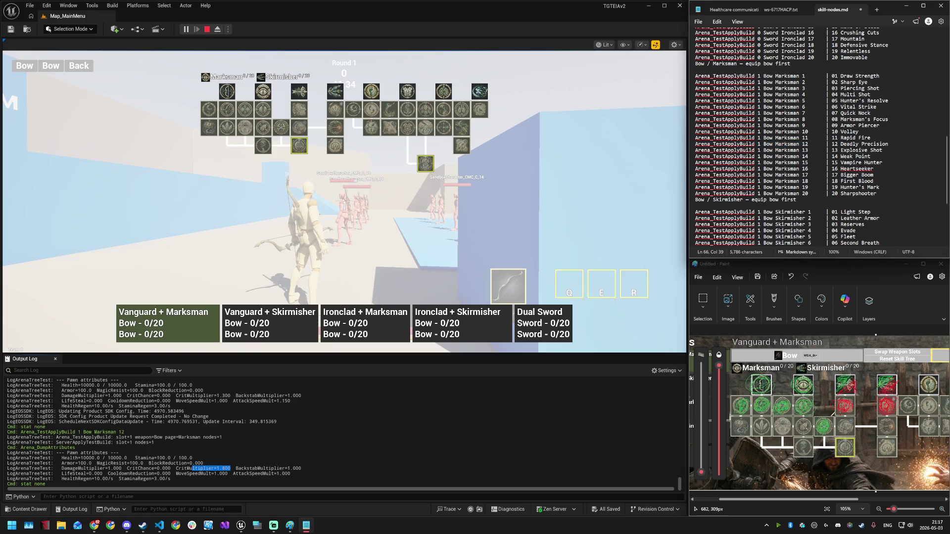
click(880, 427)
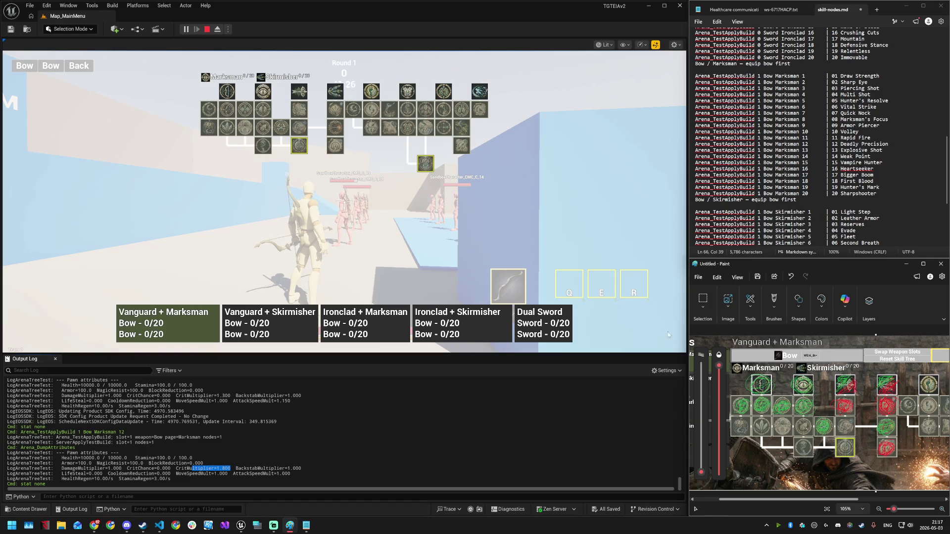
click(339, 131)
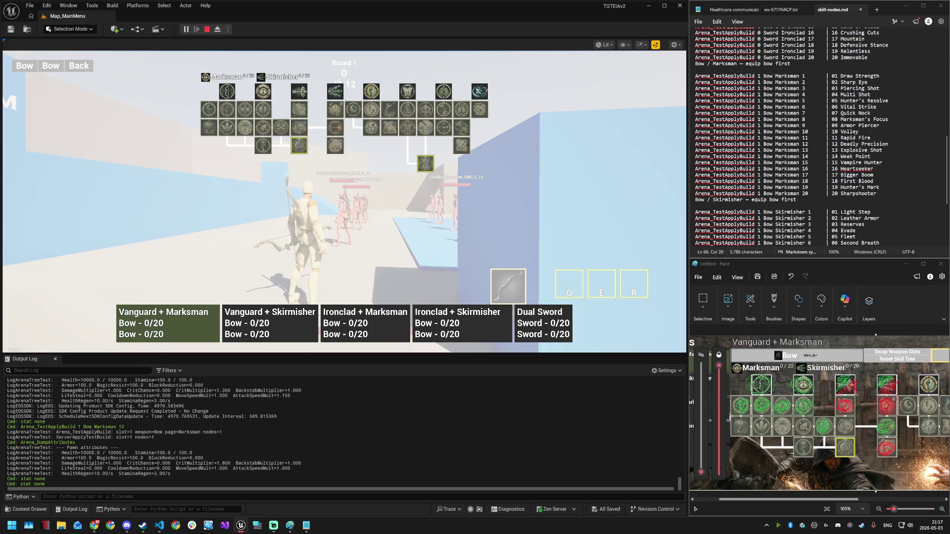
- Copy the full Bow Marksman 14 build command from the notes
drag(754, 156, 809, 156)
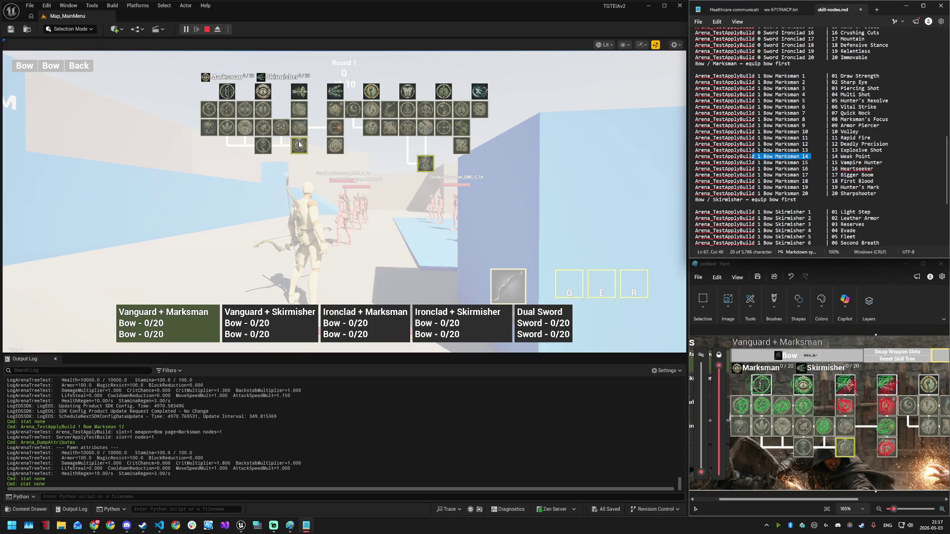
mouse_move(262, 130)
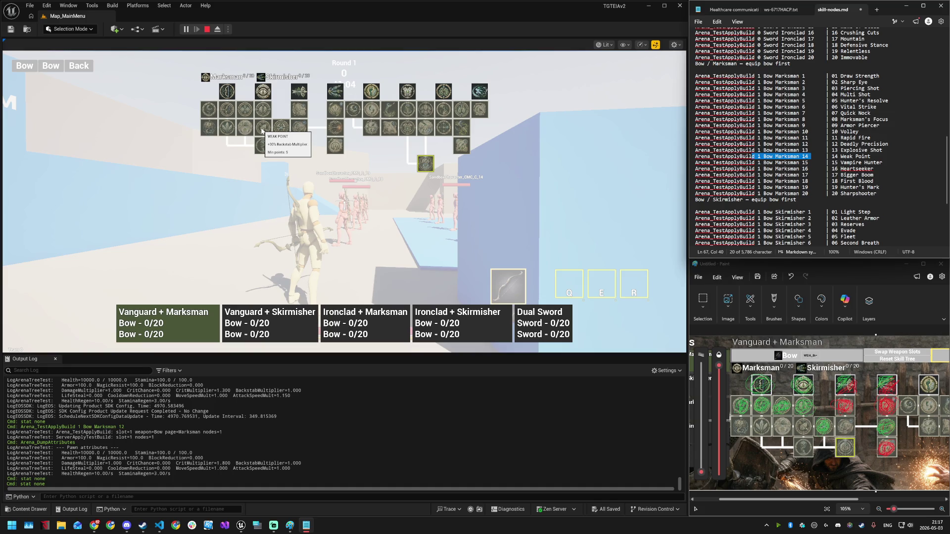
drag(695, 157, 808, 156)
key(ctrl+c)
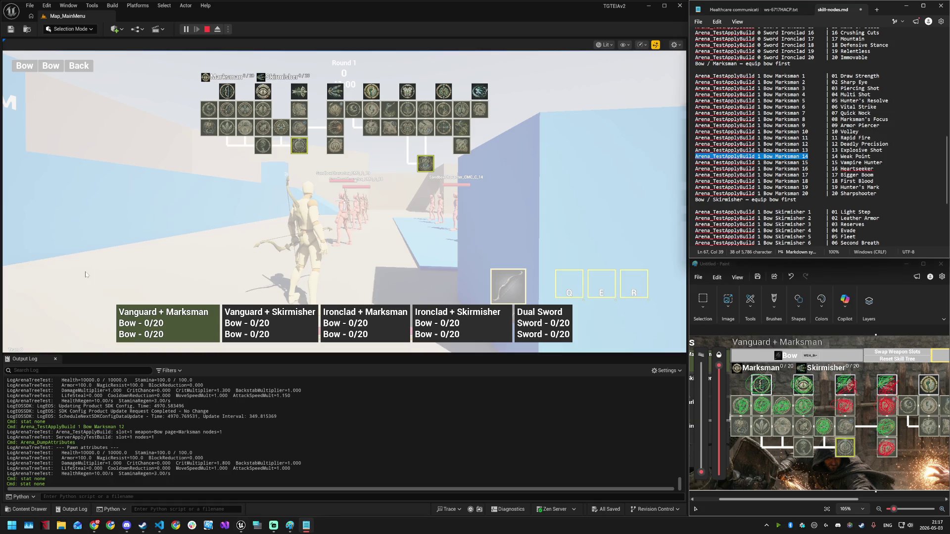
- Apply the Bow Marksman 14 build, dump attributes, and check the skill-tree reference image
click(85, 275)
key(grave)
key(ctrl+v)
key(Return)
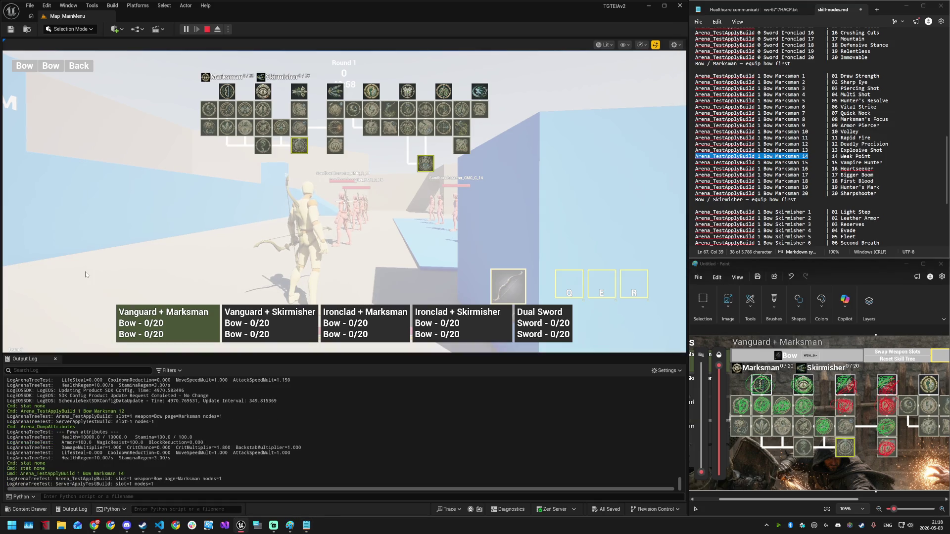
key(grave)
key(Up)
key(Up)
key(Up)
key(Return)
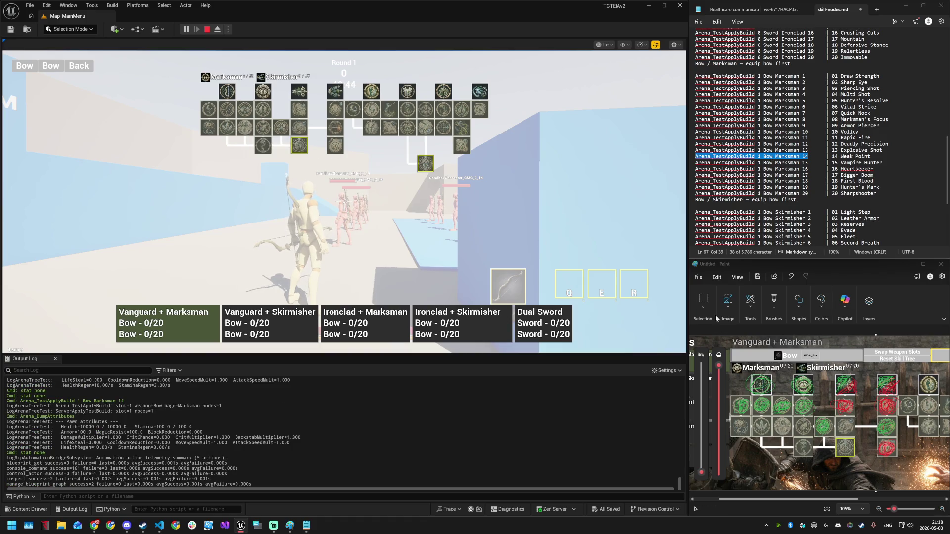
click(929, 435)
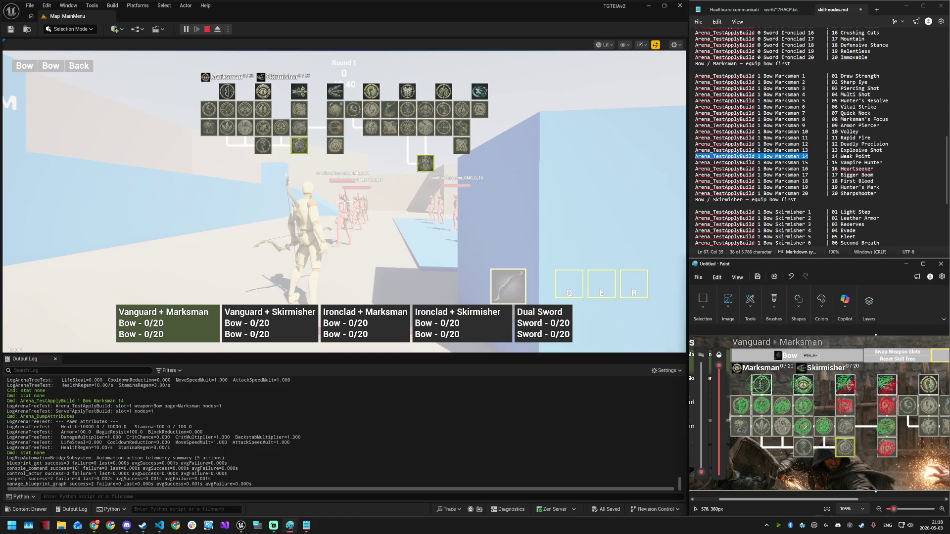
click(808, 168)
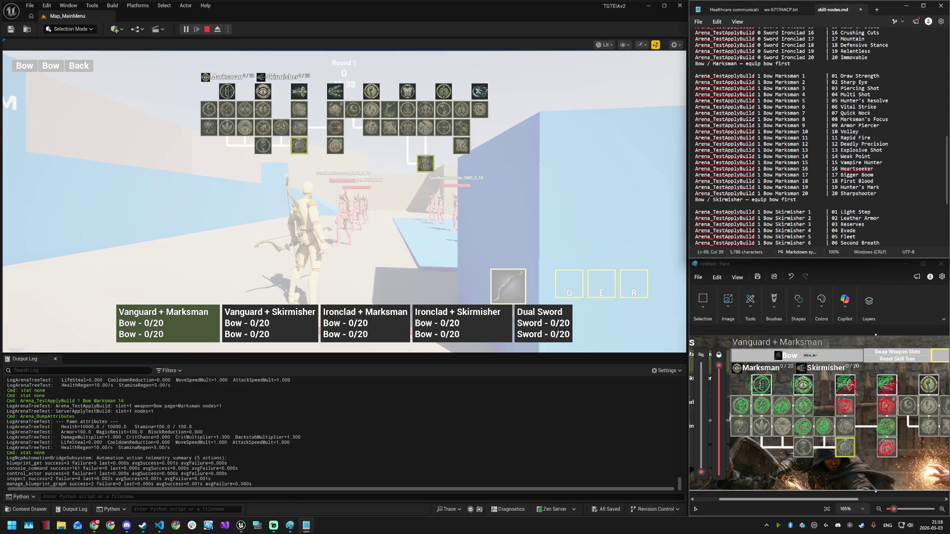
click(264, 148)
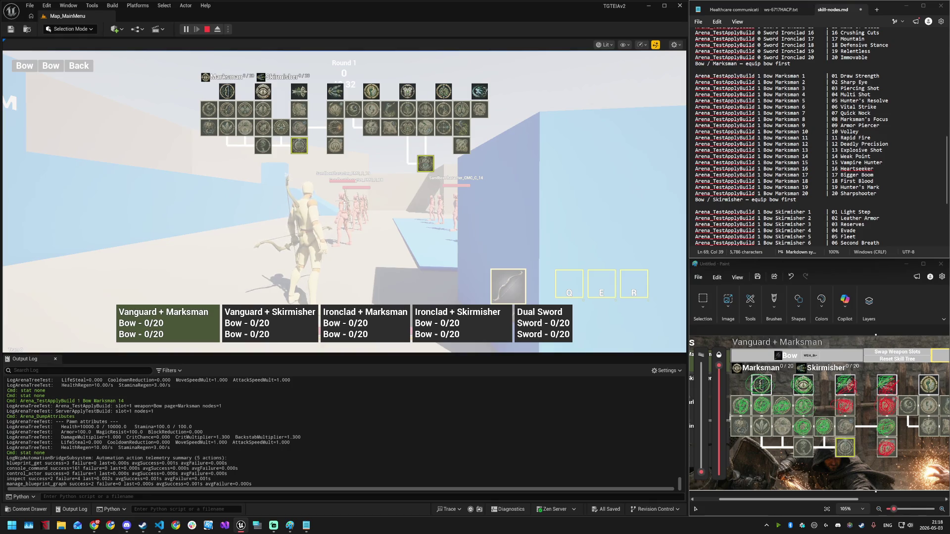
- Run 'Arena_TestApplyBuild 1 Bow Marksman 15' in the console, then stop the playtest
drag(807, 162, 686, 166)
key(ctrl+c)
click(297, 207)
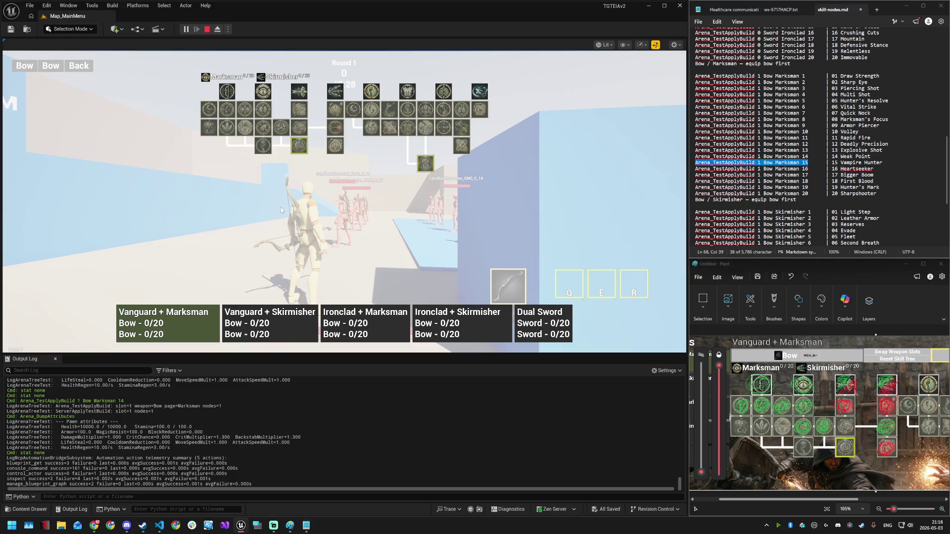
key(grave)
key(ctrl+v)
key(Return)
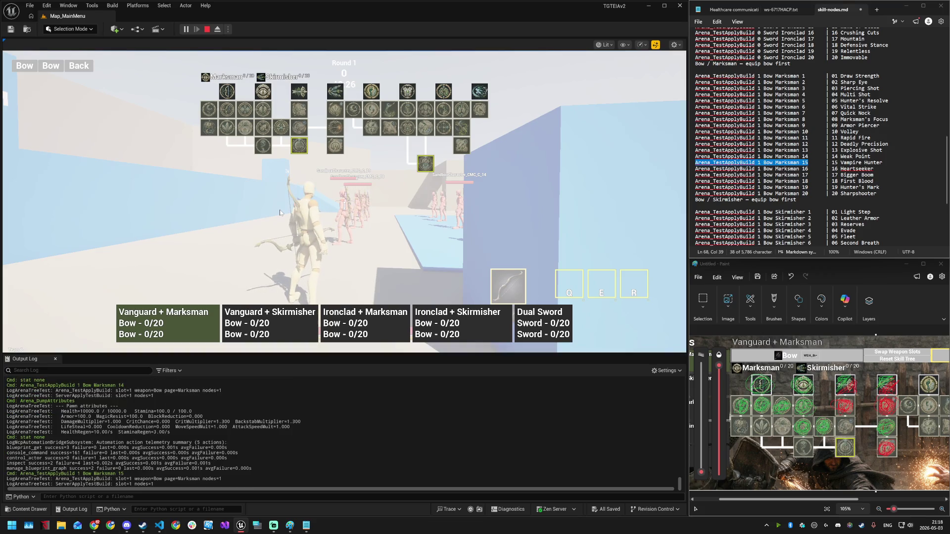
key(grave)
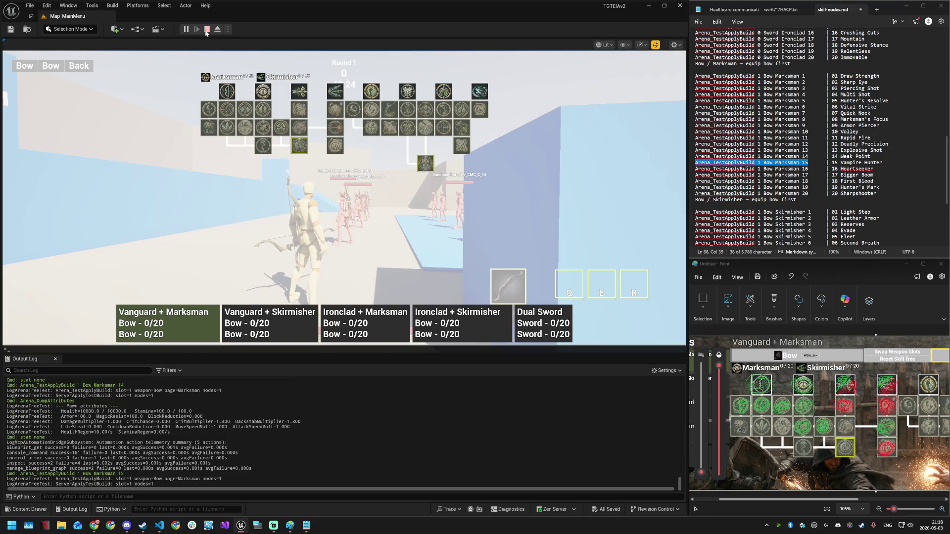
click(208, 31)
- Start a new play-in-editor session and host a default-preset match to load Map_Arena
click(228, 29)
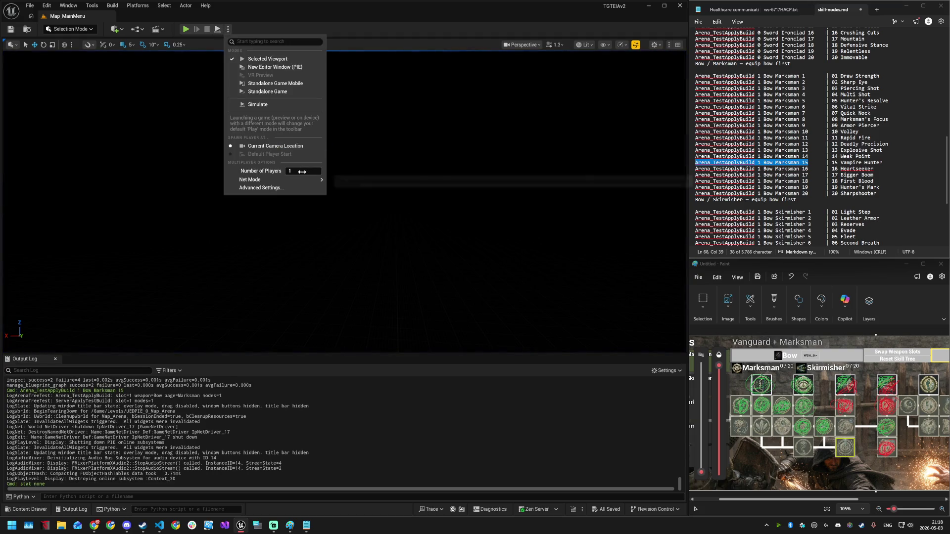
click(185, 29)
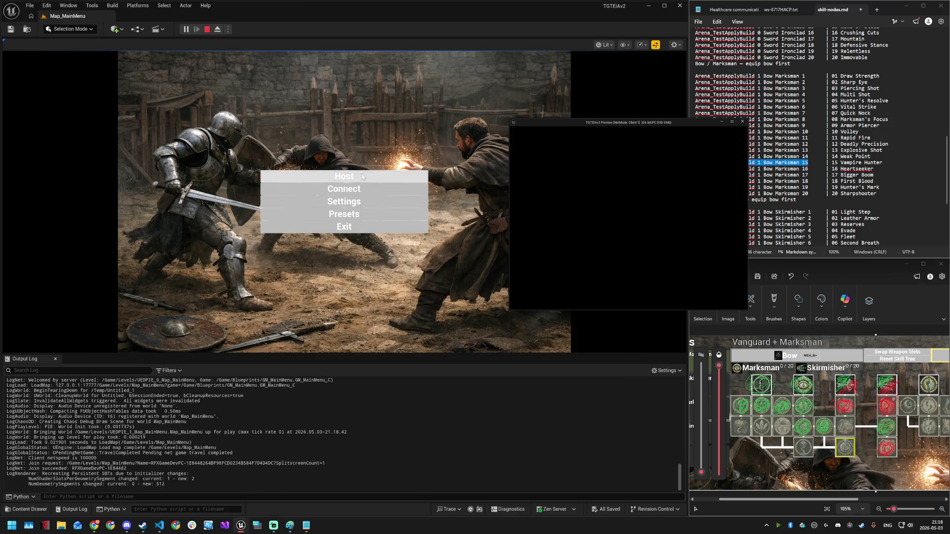
click(361, 176)
click(336, 220)
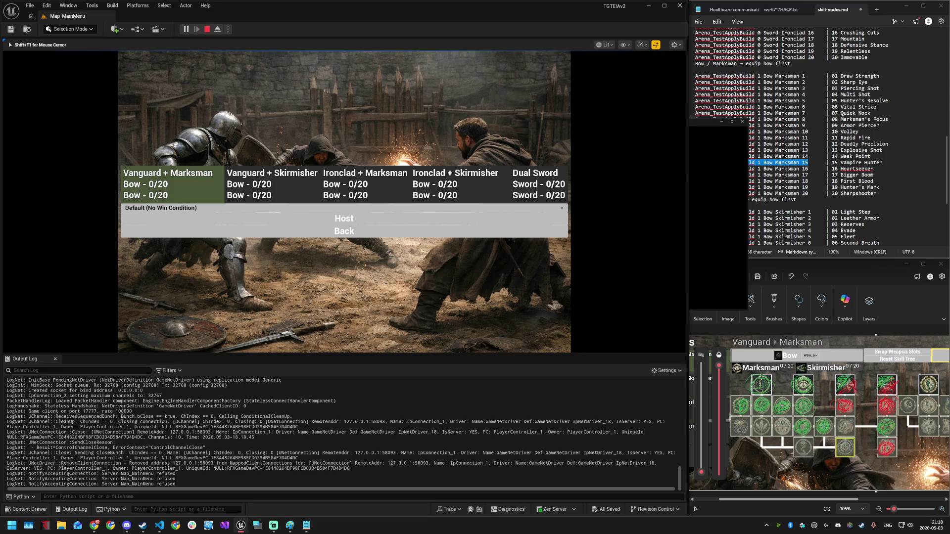
click(344, 218)
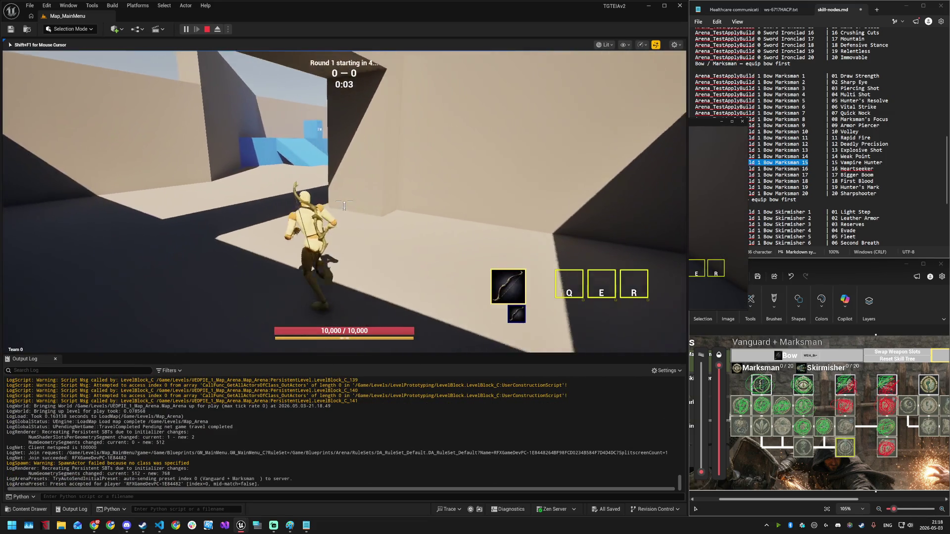
- Run the host character forward onto the blue platform in the arena
key(w)
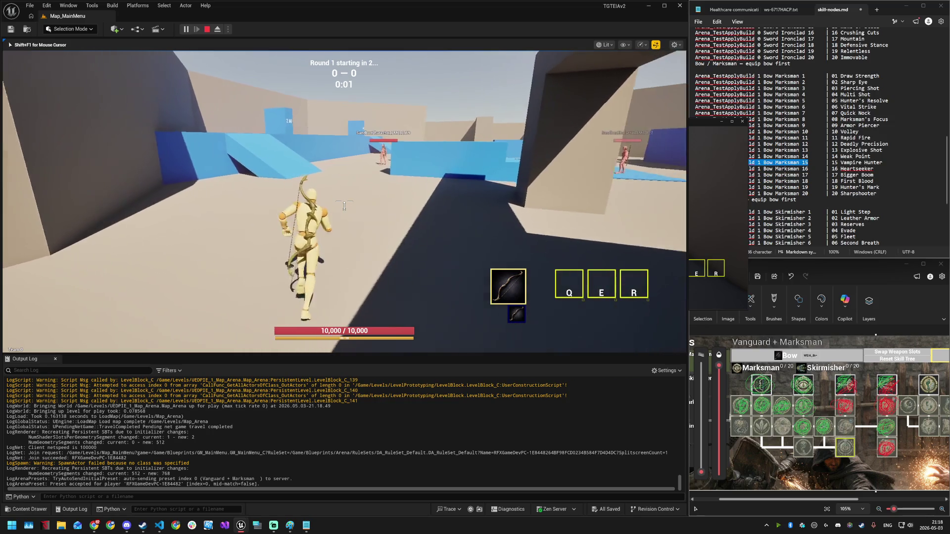
key(w)
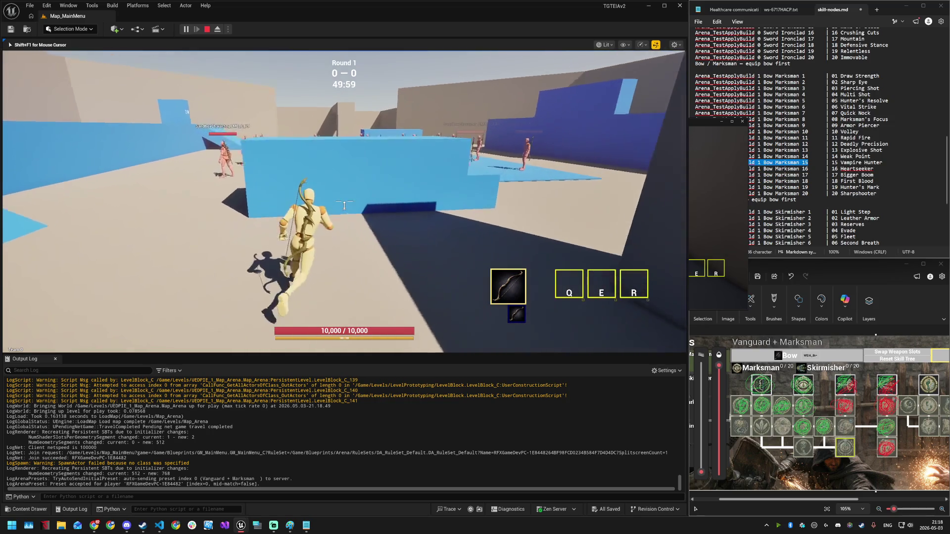
key(w)
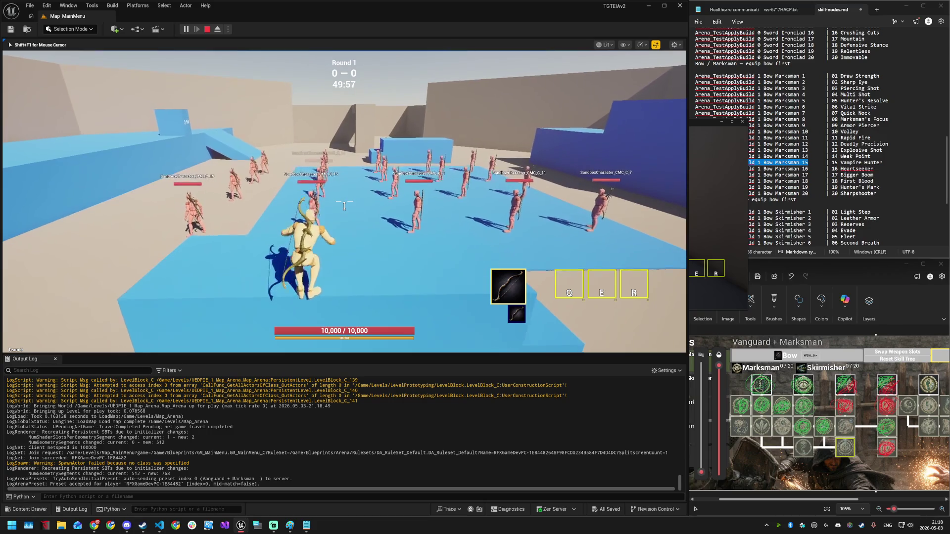
- From the Client 1 window, cross the arena and shoot the server player three times
key(super)
click(697, 126)
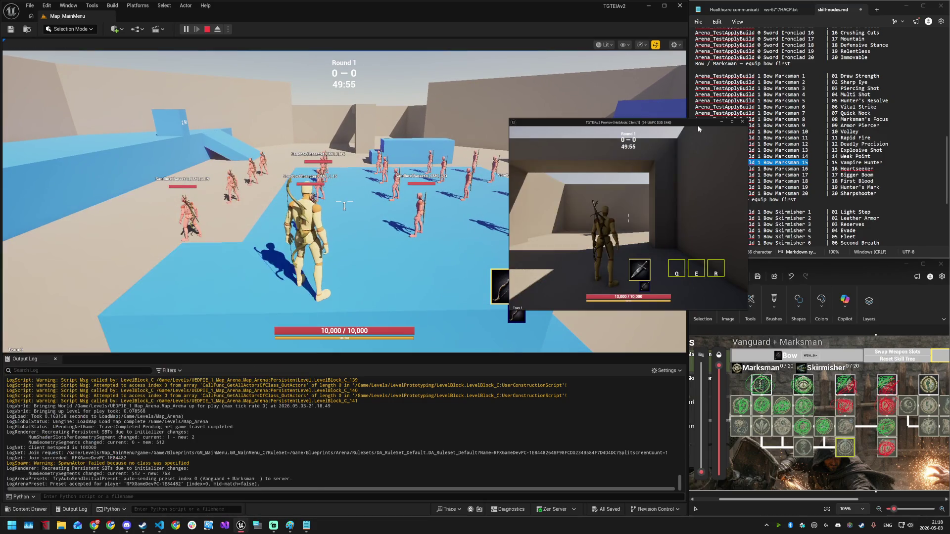
key(w)
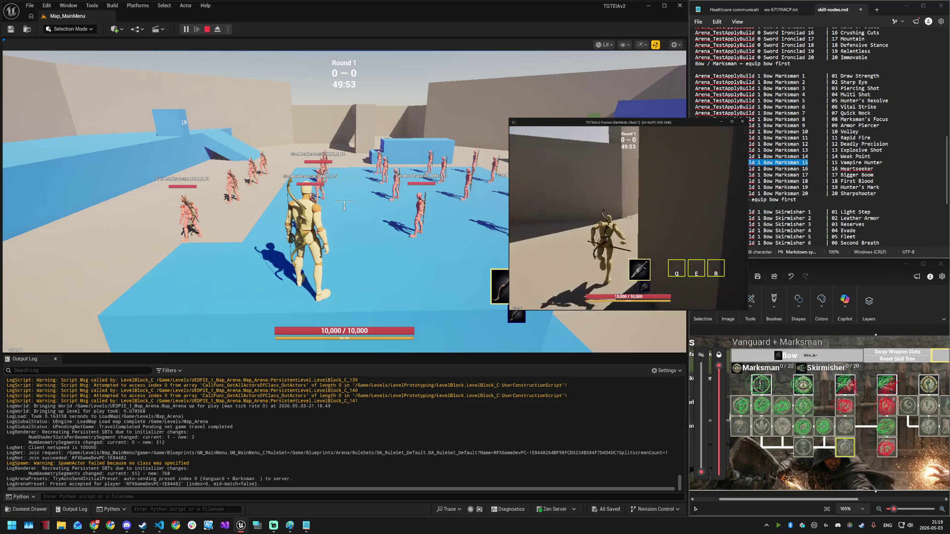
key(w)
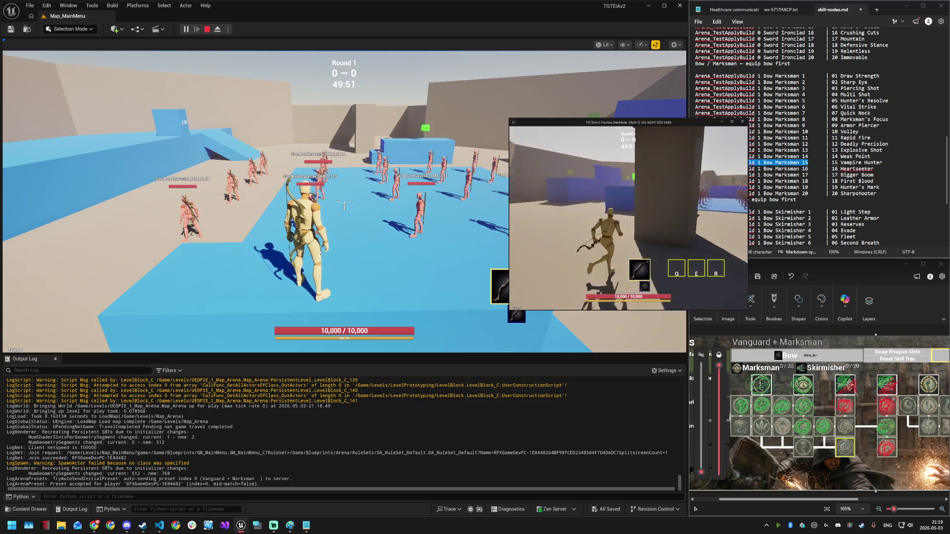
key(w)
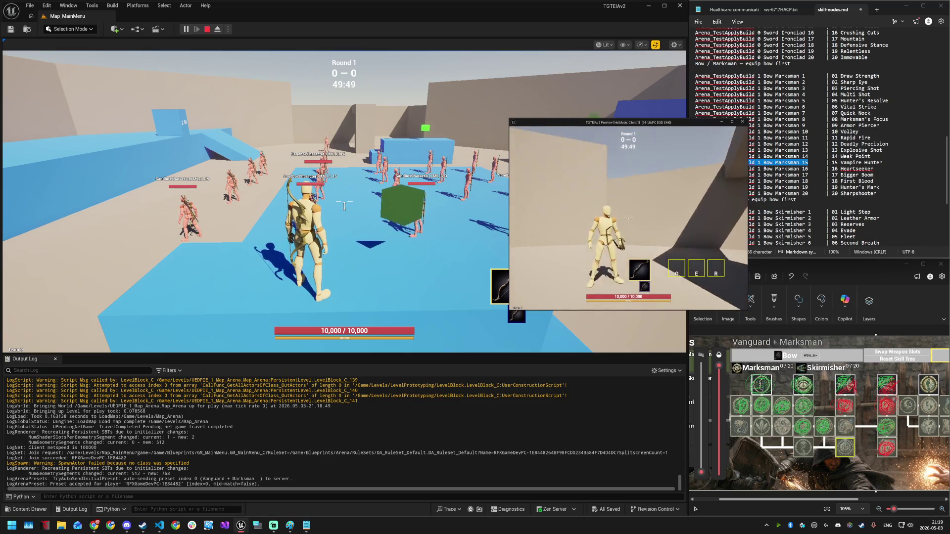
key(w)
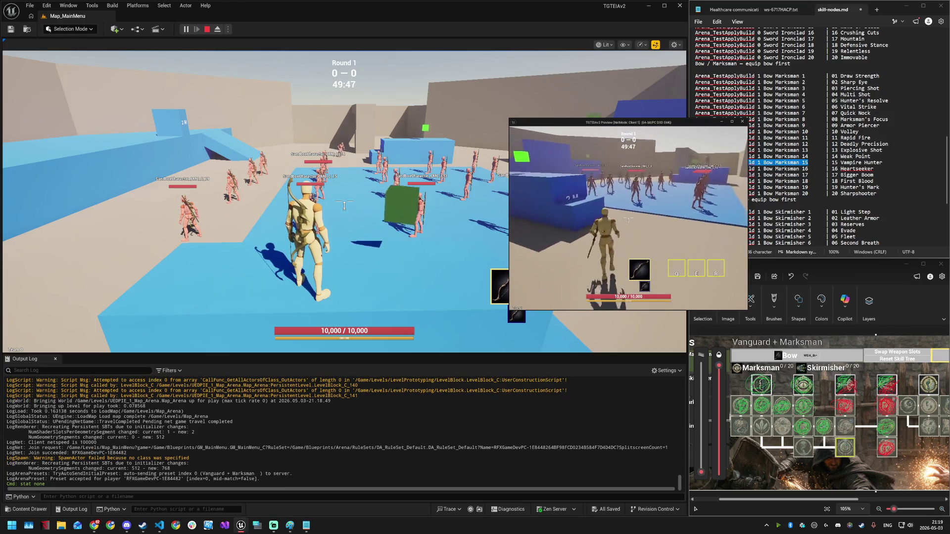
key(w)
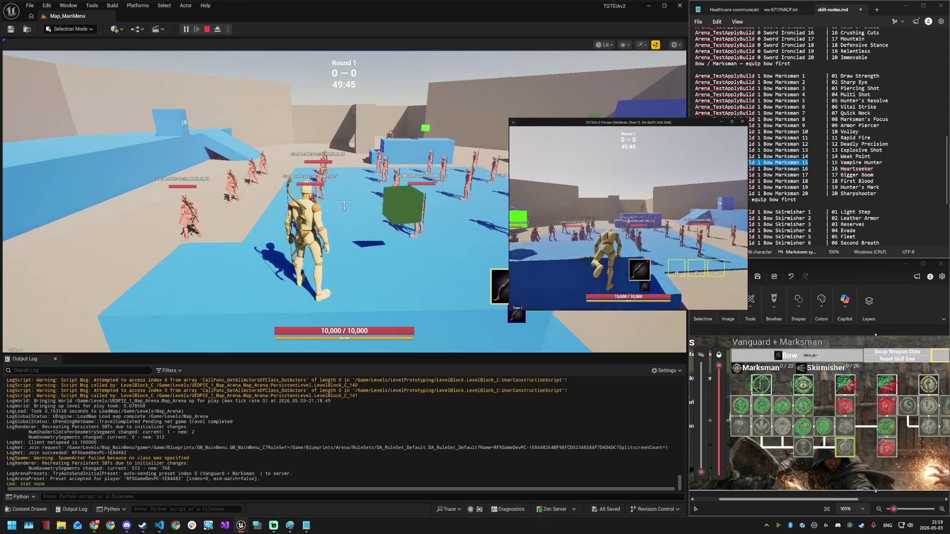
click(628, 217)
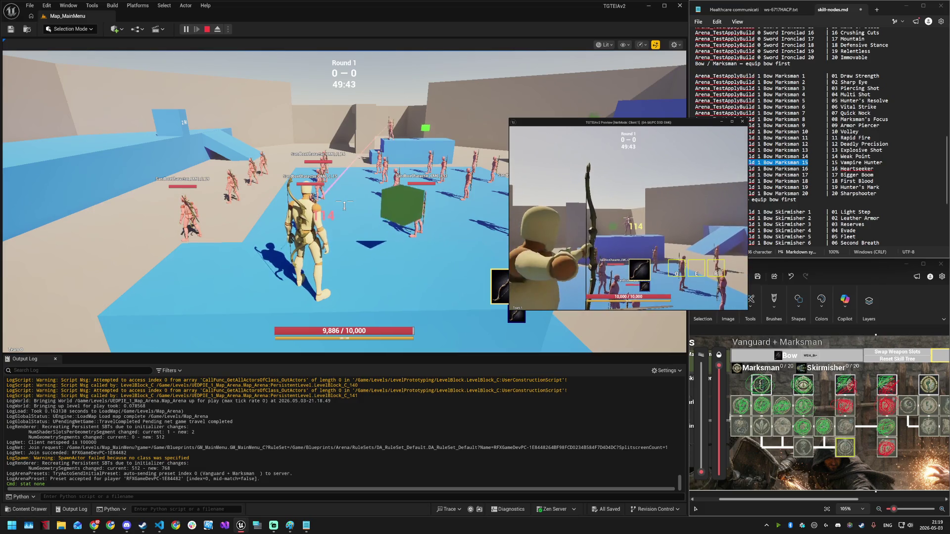
click(628, 218)
click(628, 218)
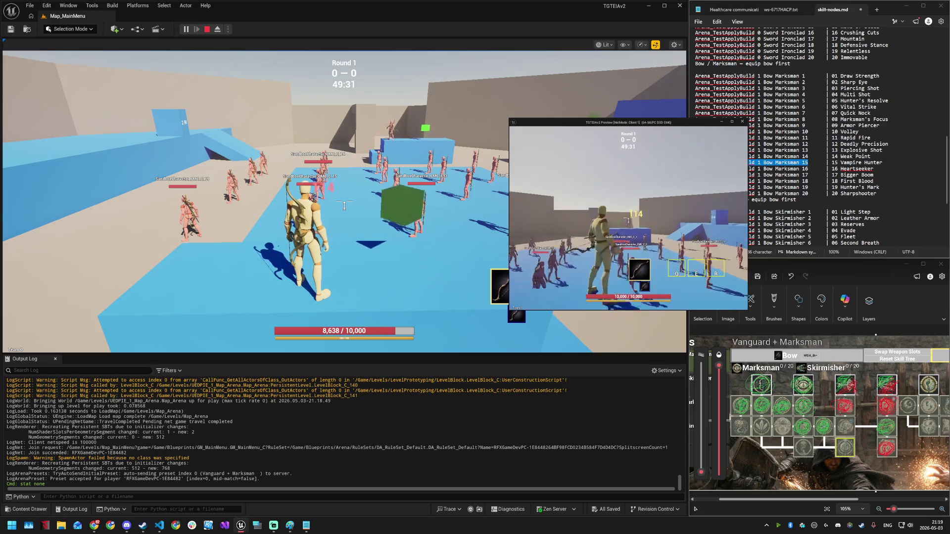
- Back in the editor, apply the 'Arena_TestApplyBuild 1 Bow Marksman 15' build via the console
key(super)
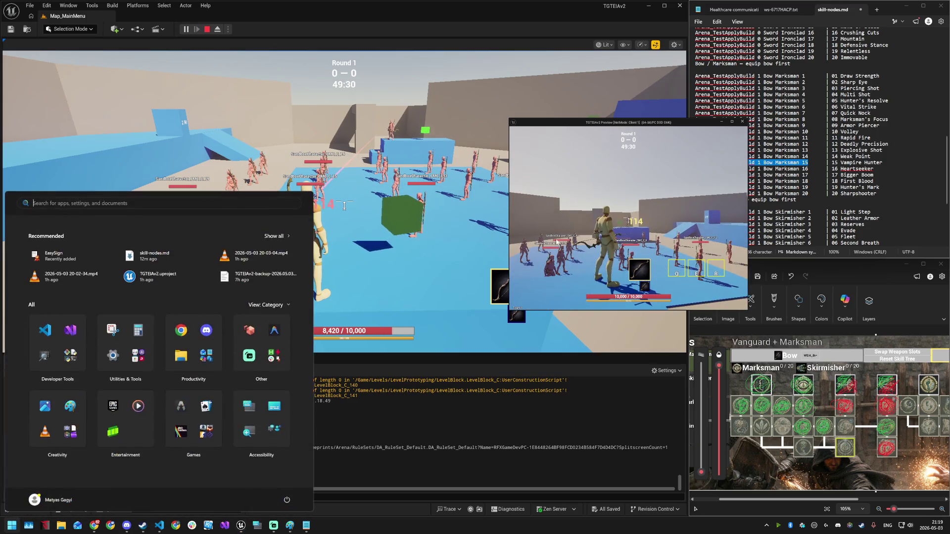
click(487, 396)
right_click(486, 413)
click(434, 320)
key(grave)
key(ctrl+v)
key(Return)
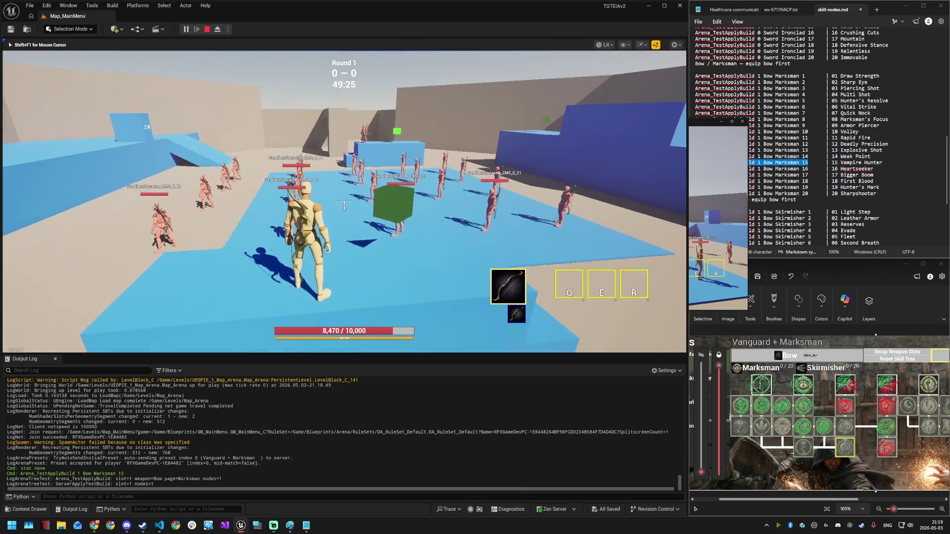
- Shoot target dummies to check damage (124 per hit), then open the skill-tree overlay
drag(344, 204, 344, 204)
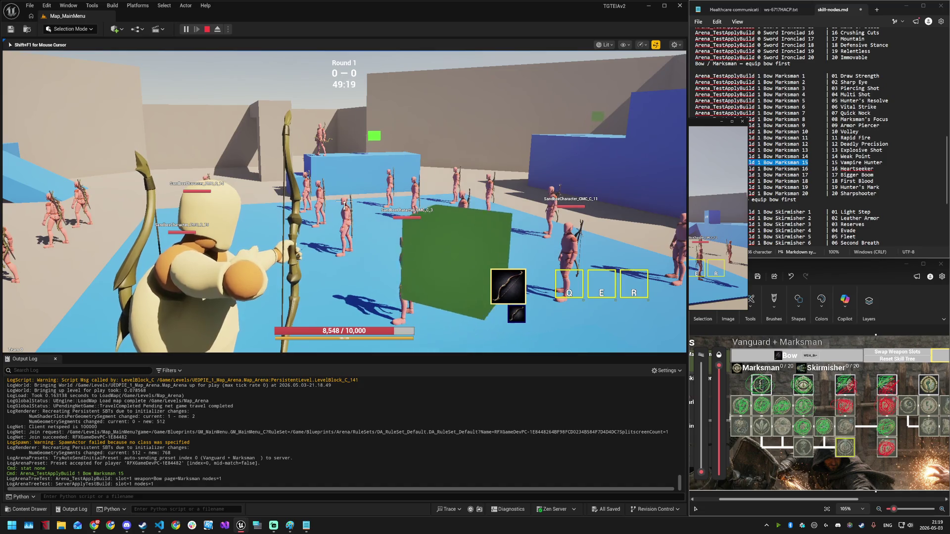
click(344, 204)
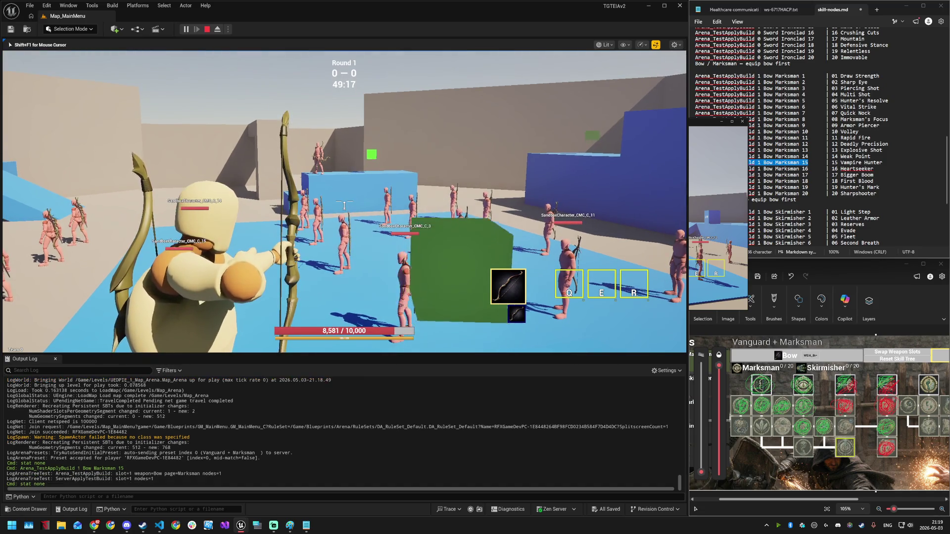
key(w)
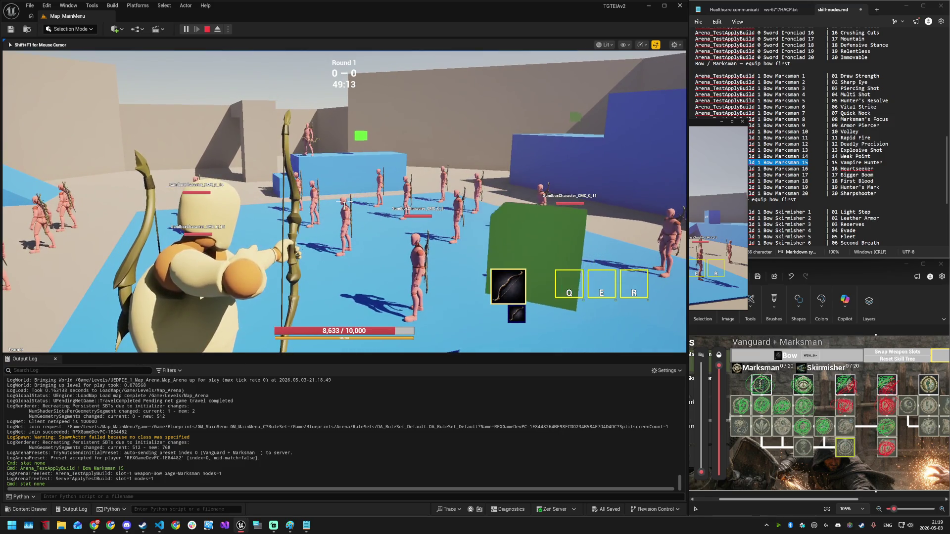
click(345, 205)
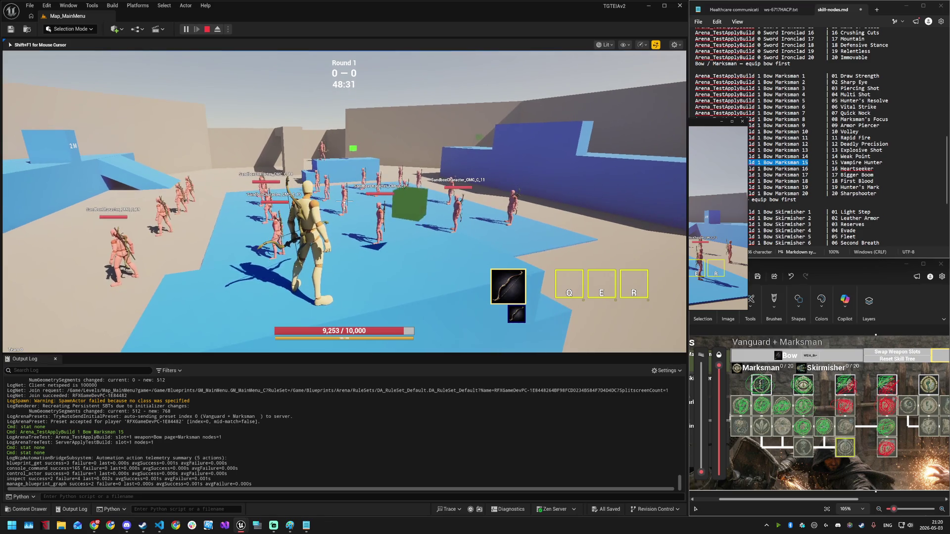
key(Tab)
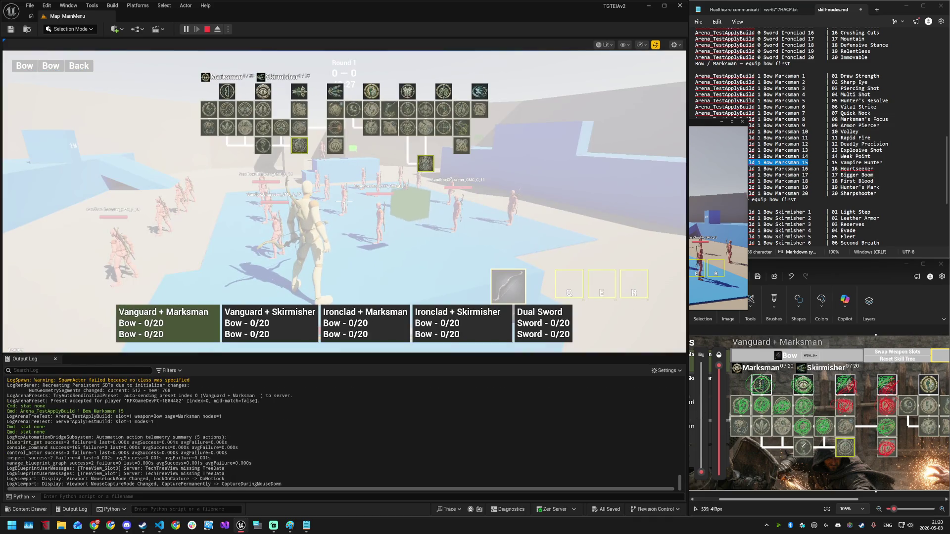
- Check the skill-tree reference image, then apply the Bow Marksman 16 test build
click(806, 444)
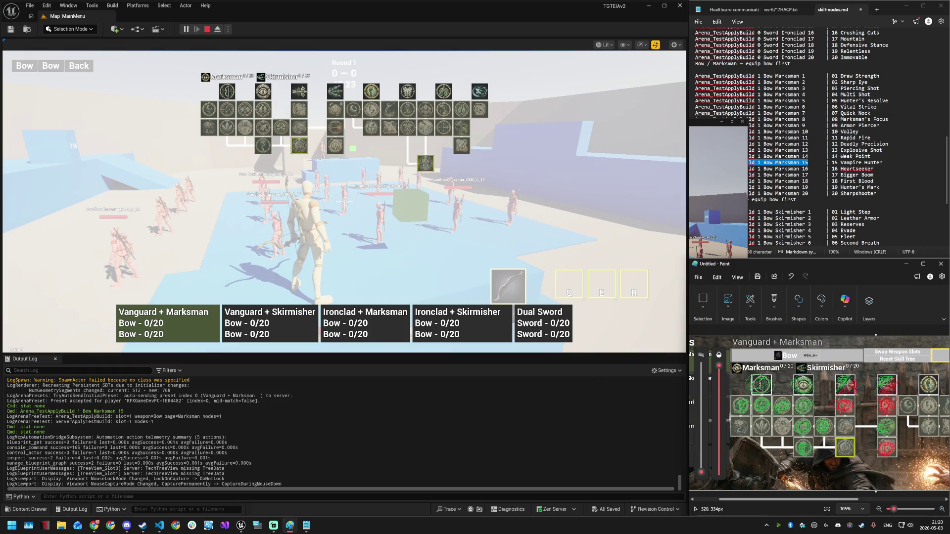
mouse_move(246, 130)
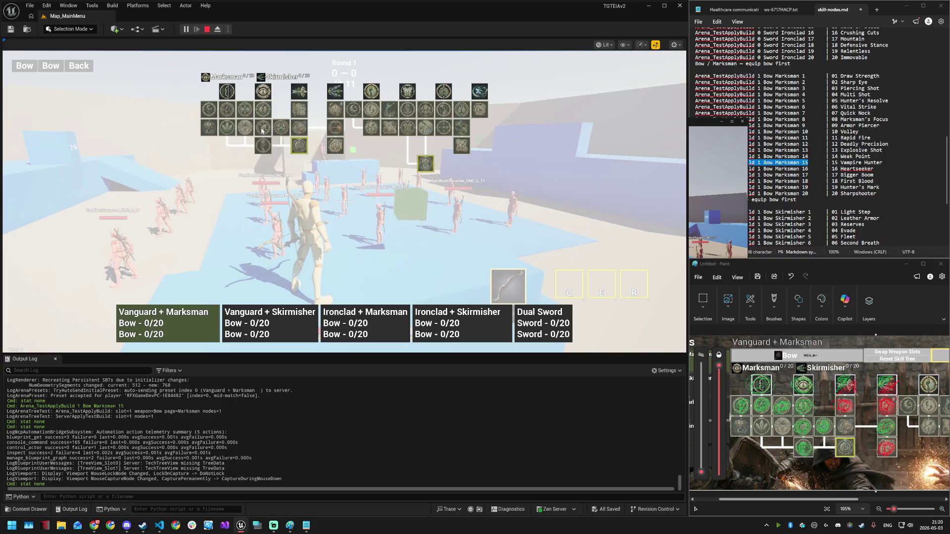
mouse_move(299, 132)
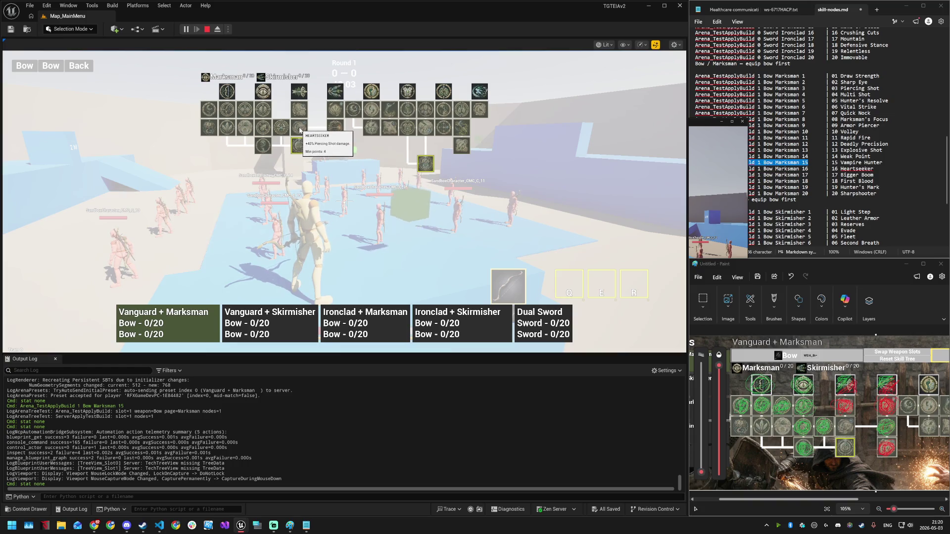
drag(807, 168, 693, 172)
key(ctrl+c)
click(366, 215)
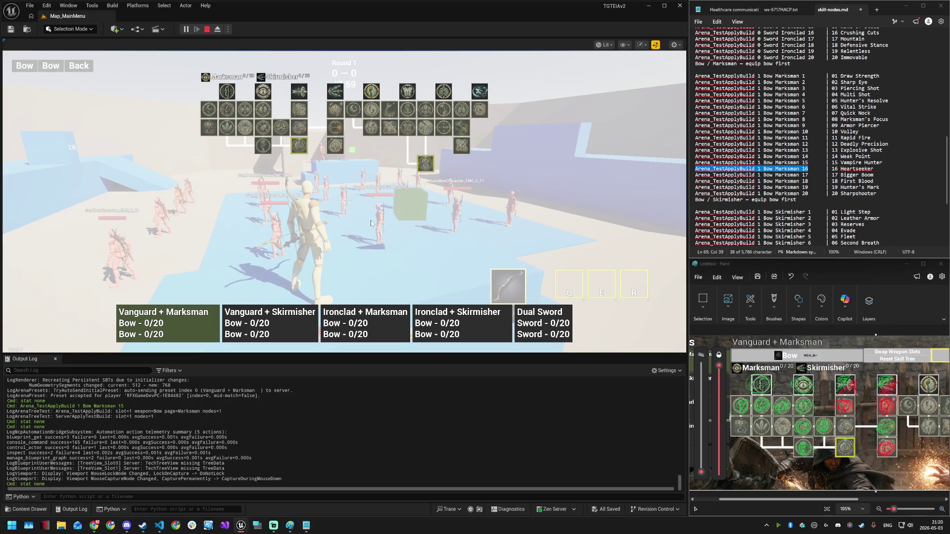
key(grave)
key(ctrl+v)
key(Return)
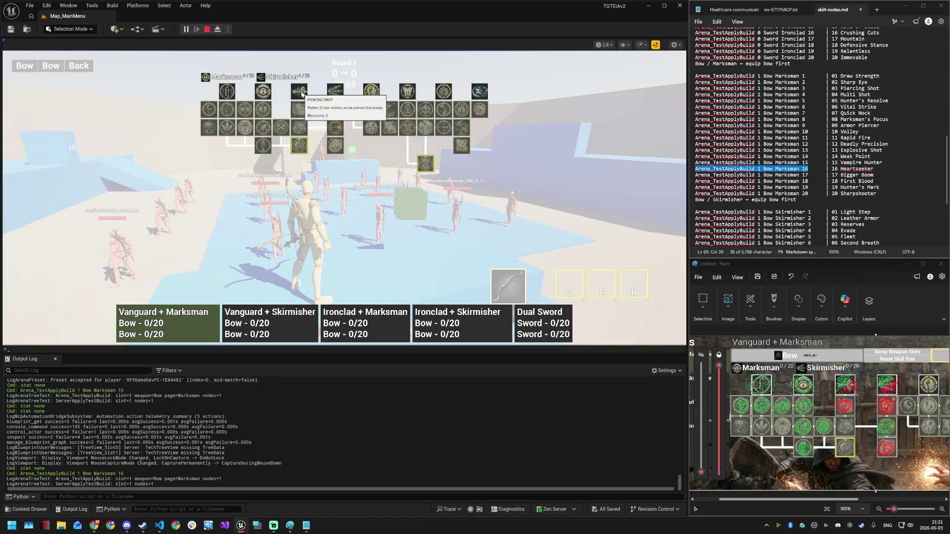
- Copy and run the Bow Marksman 3 build command, then stop the play session
drag(698, 88, 804, 88)
key(ctrl+c)
click(355, 210)
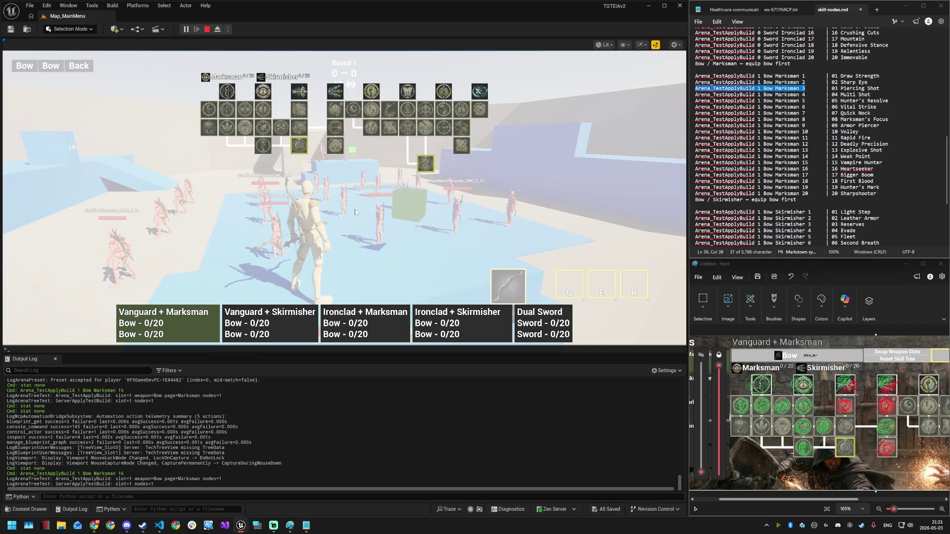
key(grave)
key(ctrl+v)
key(Return)
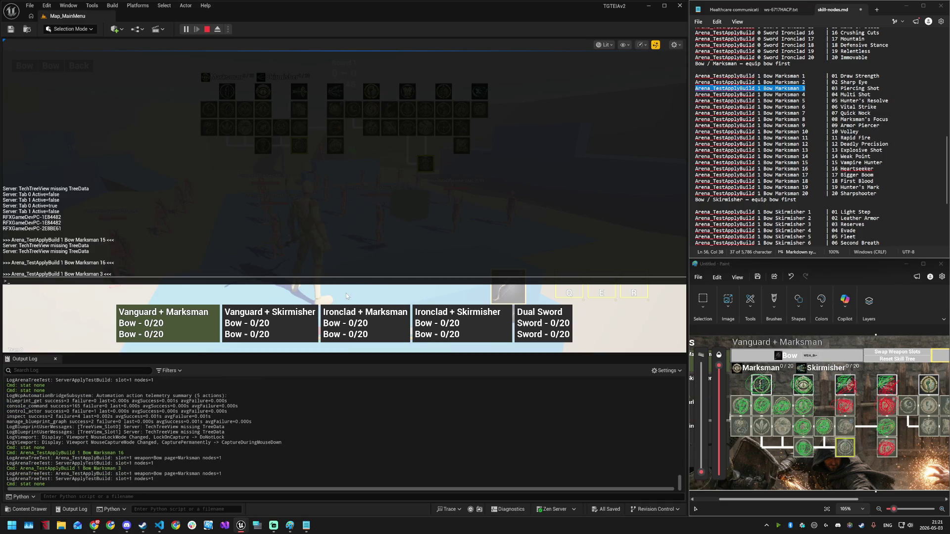
key(grave)
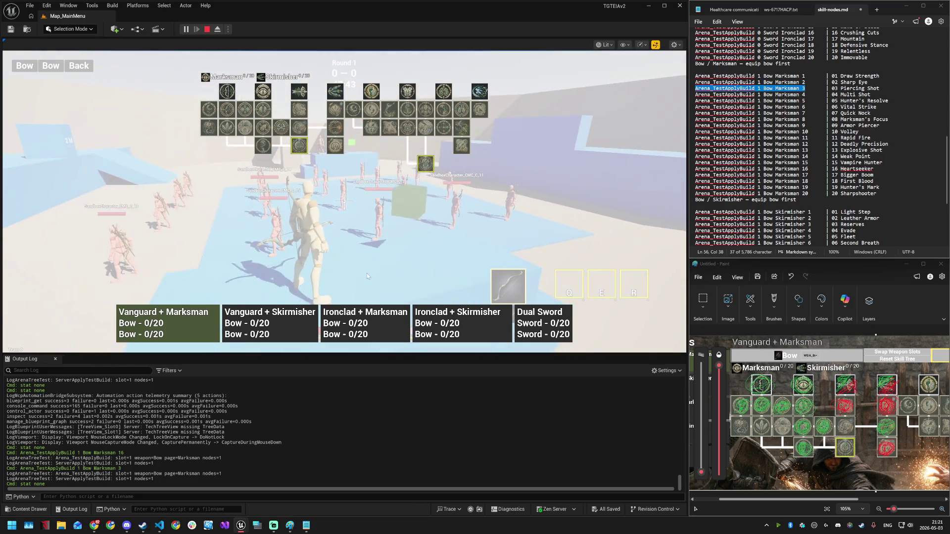
click(369, 260)
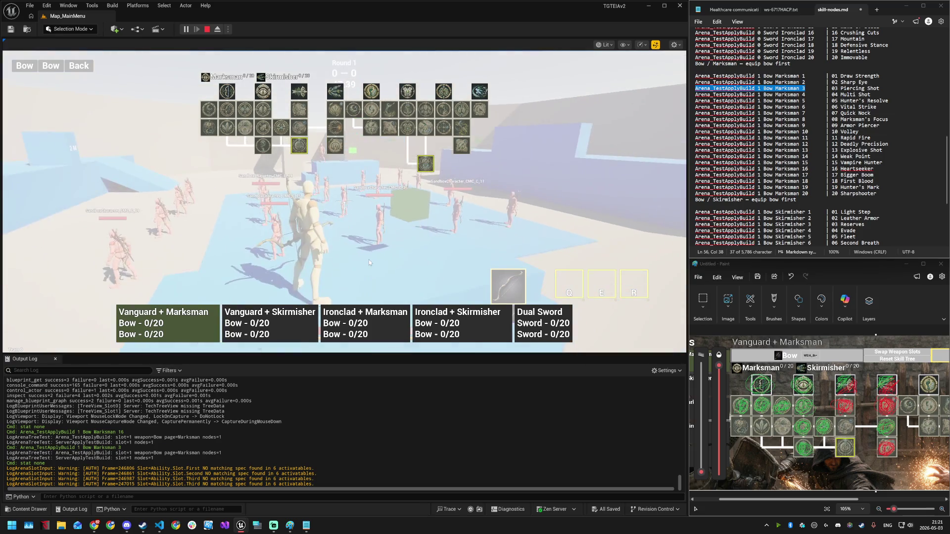
key(Escape)
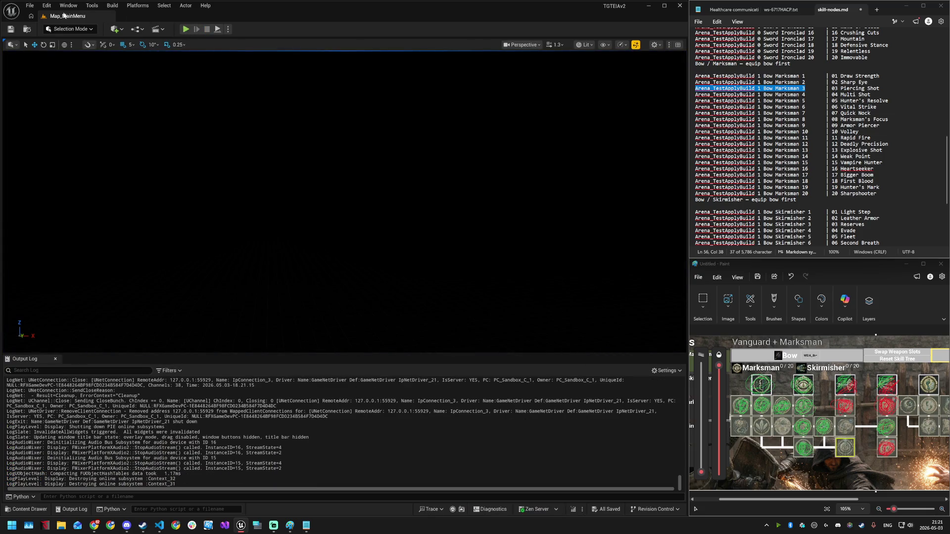
- Start play and spend five Marksman points, including Armor Piercer, Sharp Eye and Vital Strike
click(185, 30)
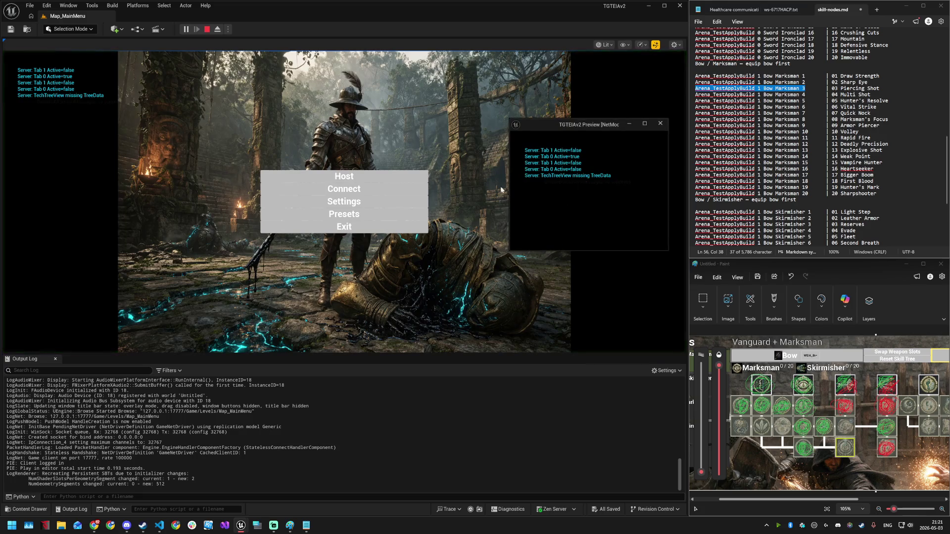
click(357, 216)
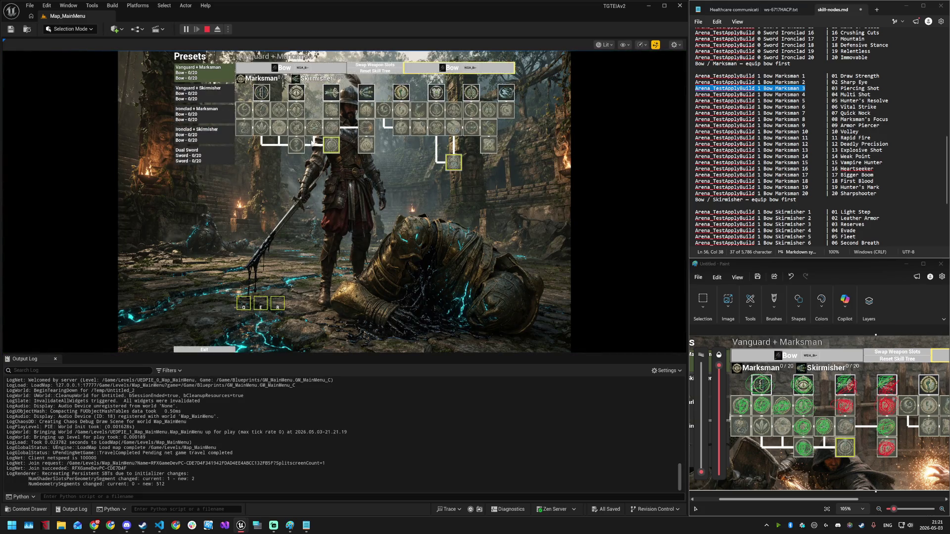
click(335, 95)
click(334, 108)
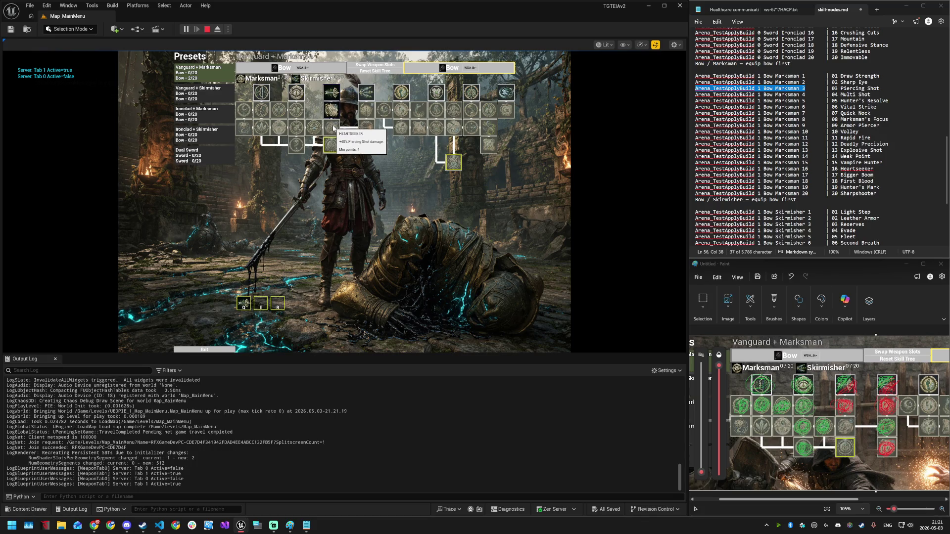
click(296, 93)
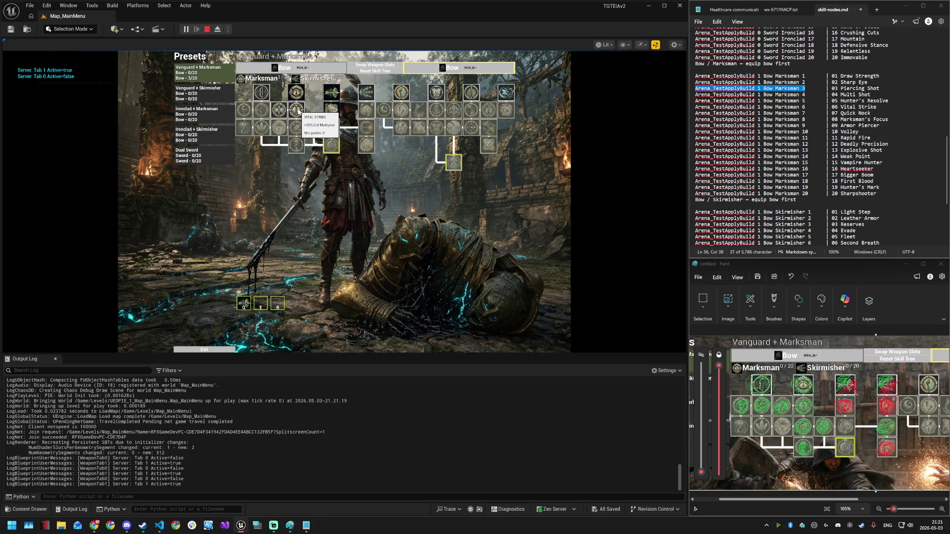
click(295, 110)
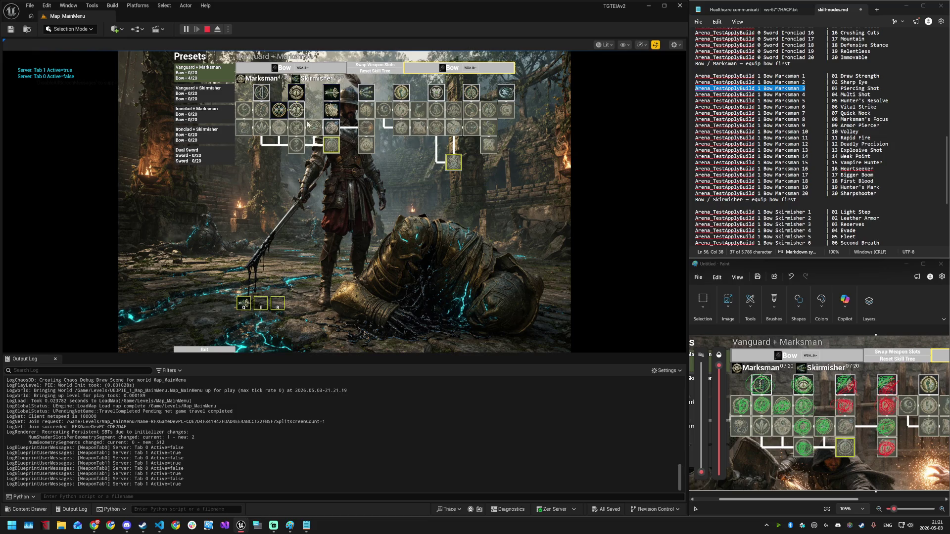
click(333, 130)
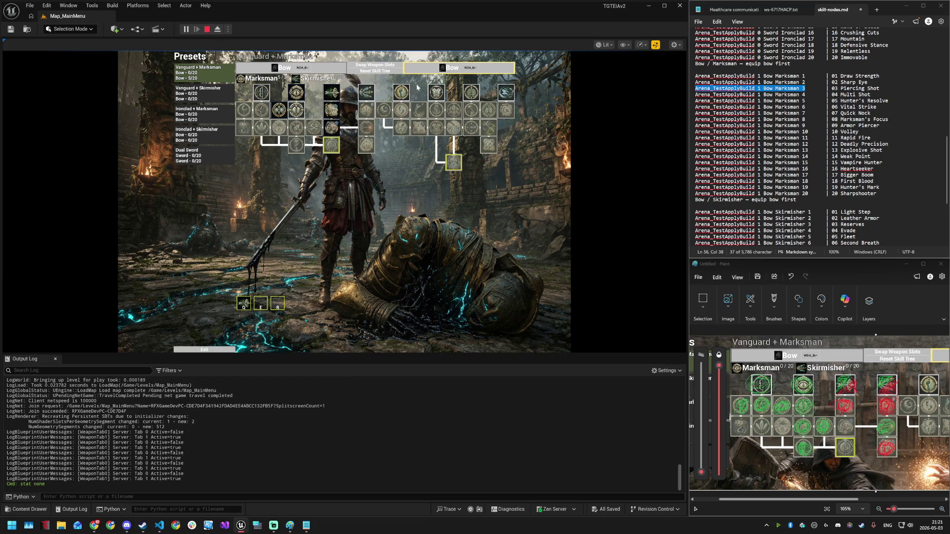
- Host an arena match with the Vanguard + Marksman preset
click(211, 350)
click(344, 177)
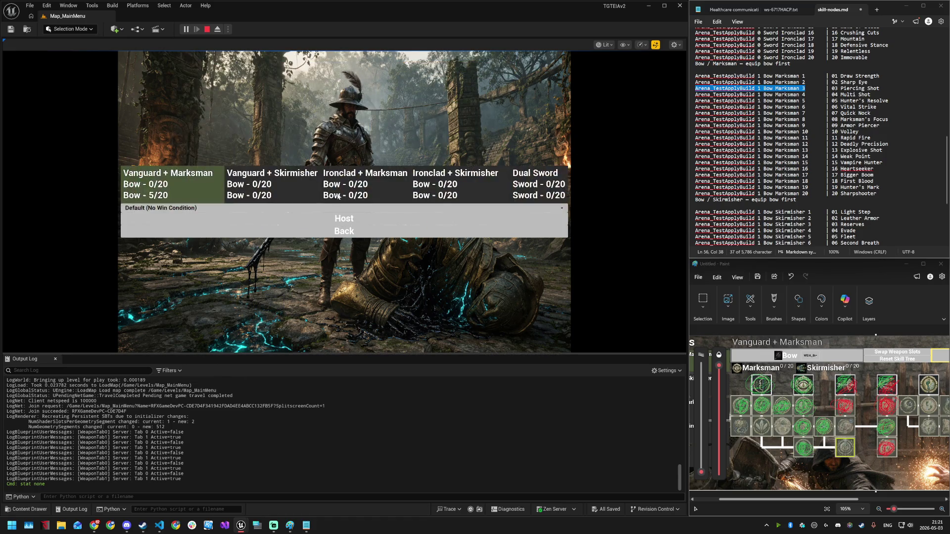
click(330, 221)
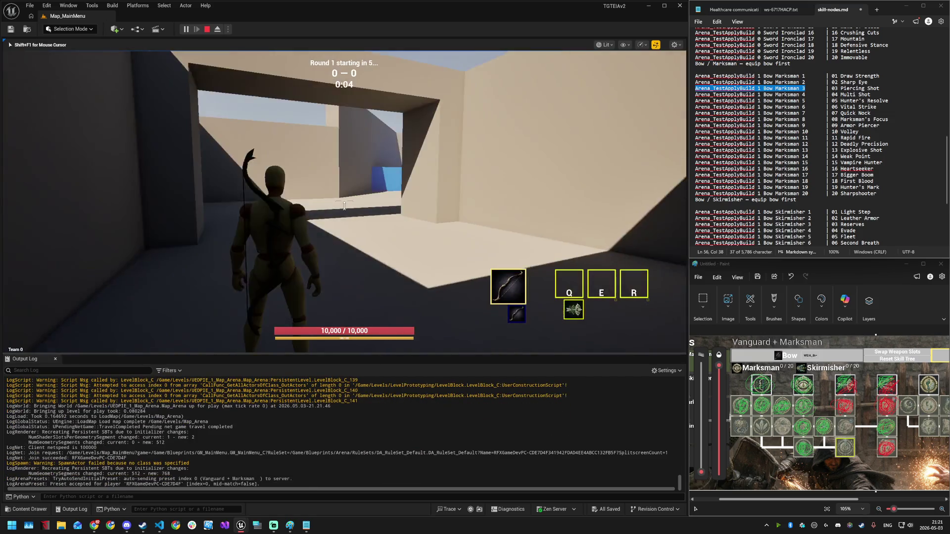
- Run down the corridor, cast Piercing Shot (Q) at the dummies, aim, then stop PIE
key(w)
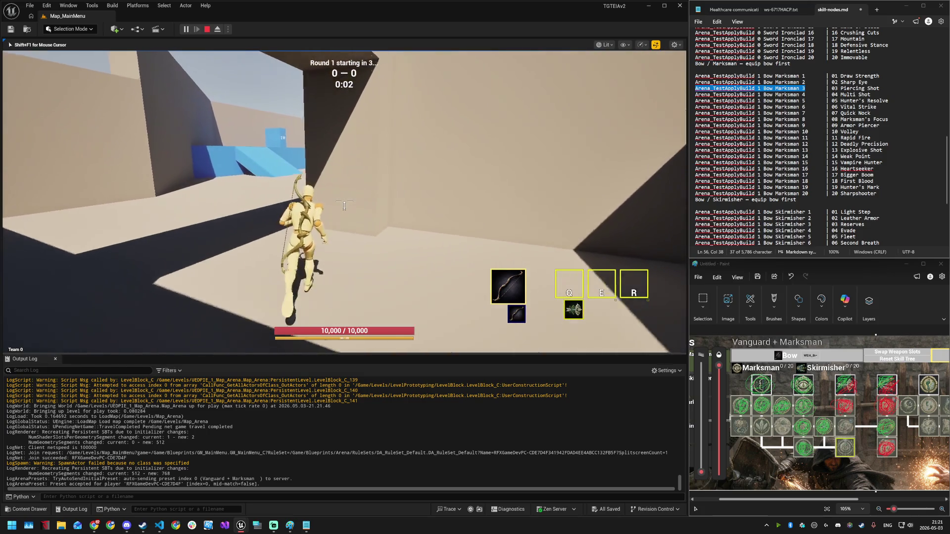
key(w)
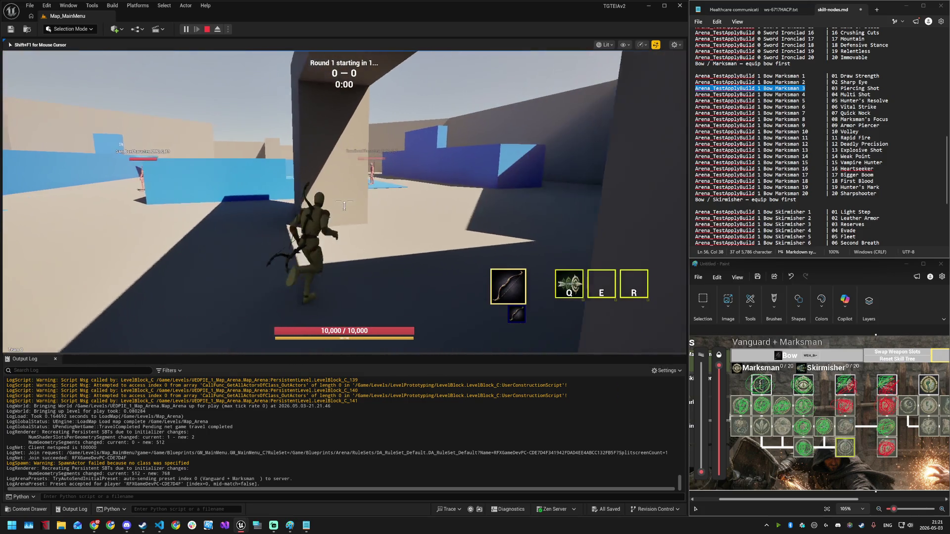
key(w)
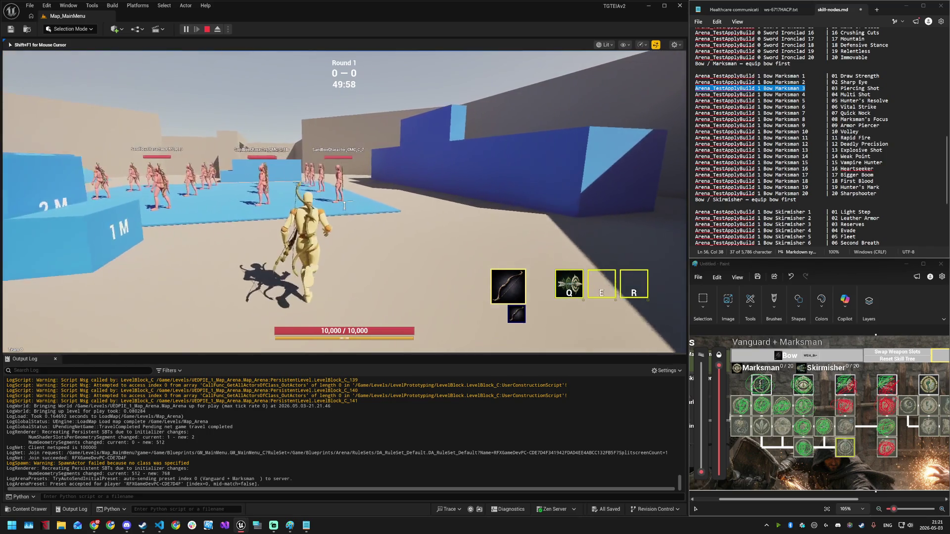
key(q)
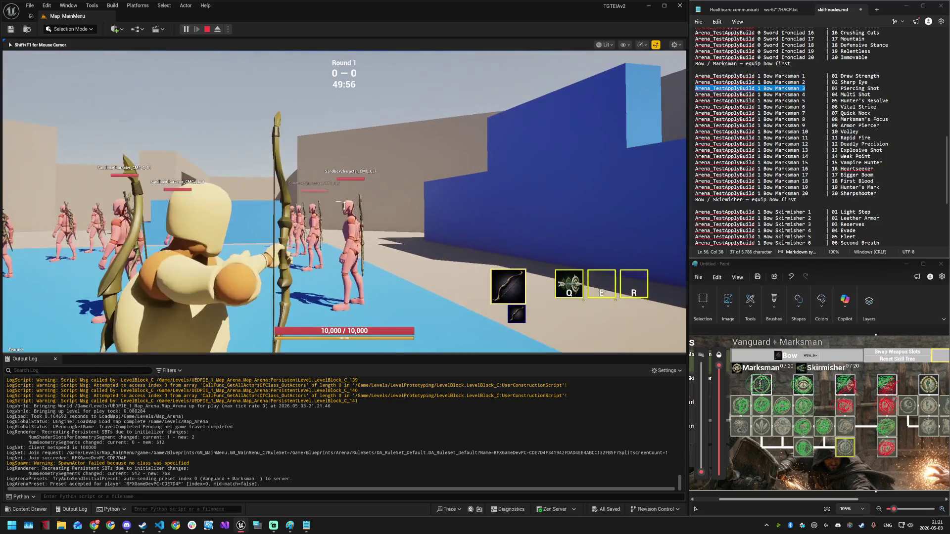
right_click(344, 204)
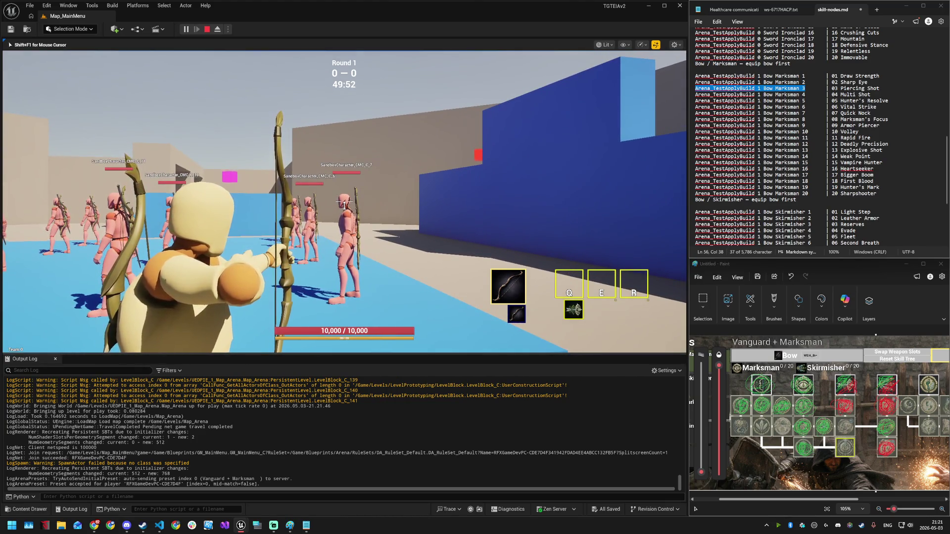
key(Escape)
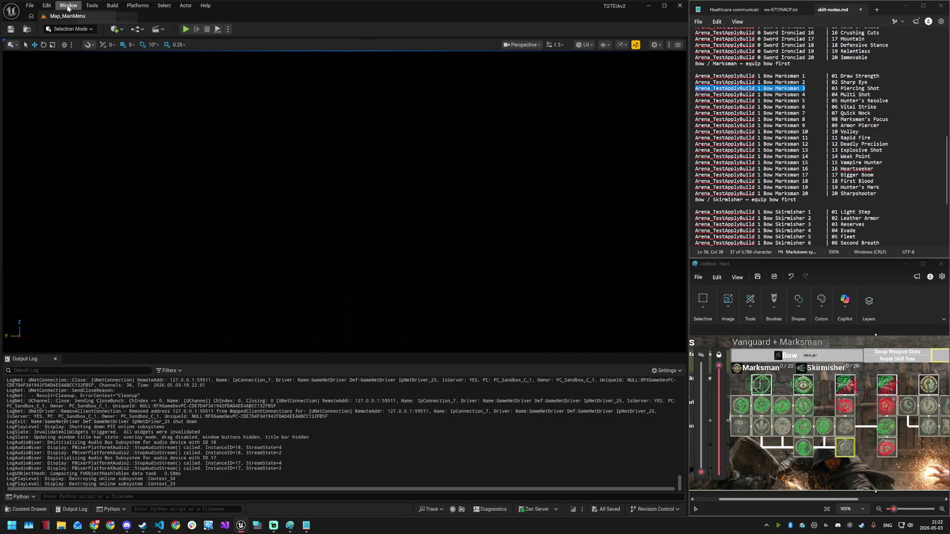
- Restart play and learn the first Marksman node on the first Bow tab in Presets
click(186, 30)
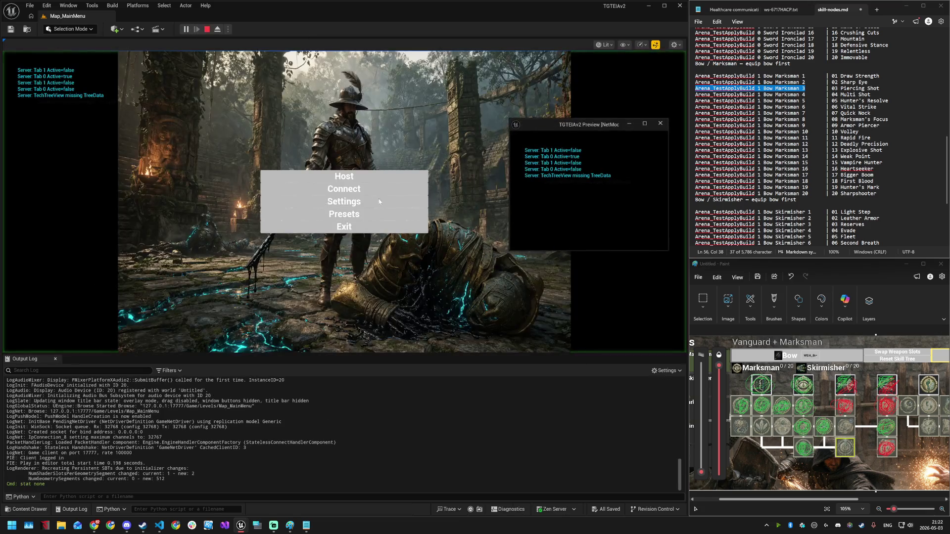
click(349, 212)
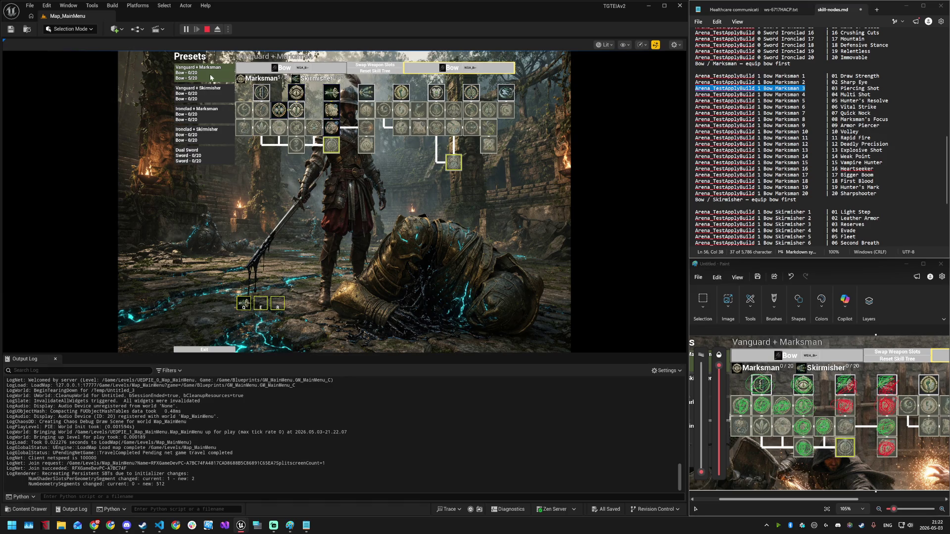
click(450, 67)
click(317, 68)
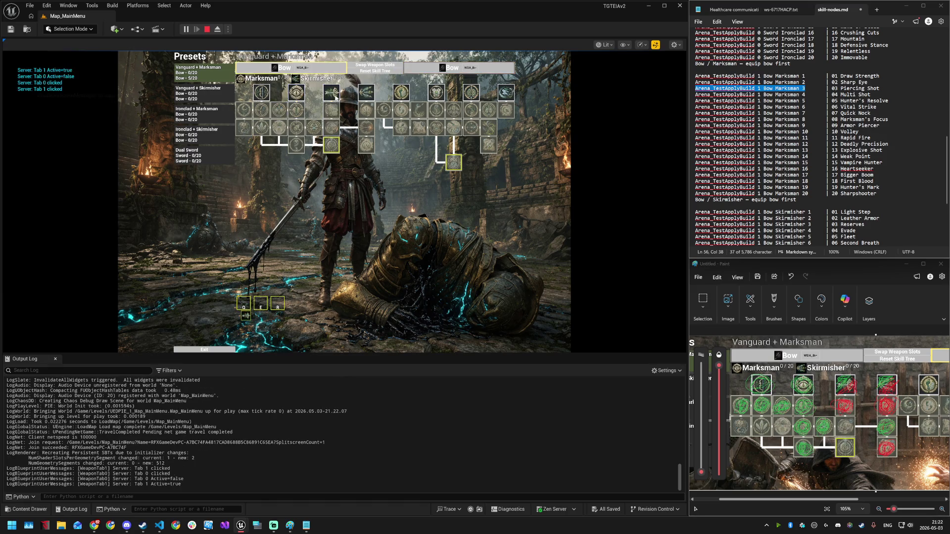
click(335, 97)
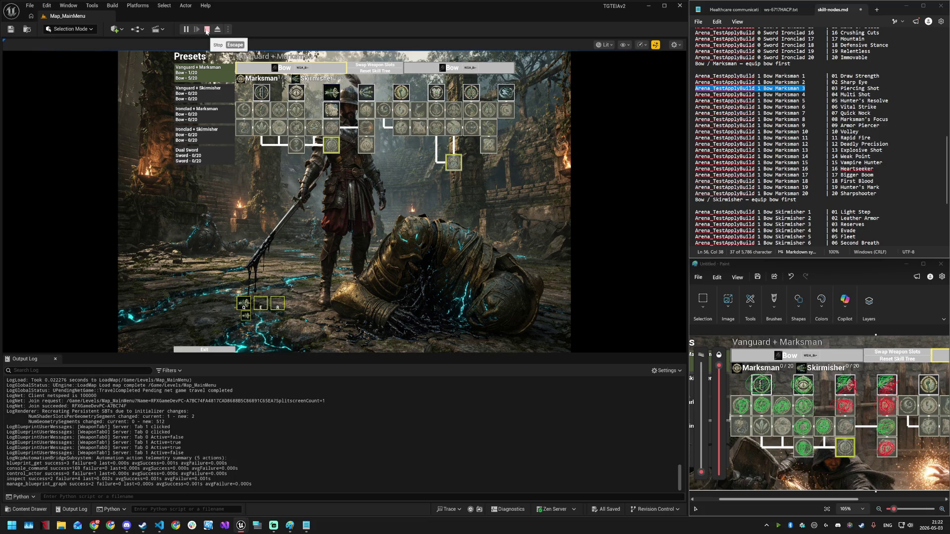
- Host a new arena match from the main menu
click(204, 349)
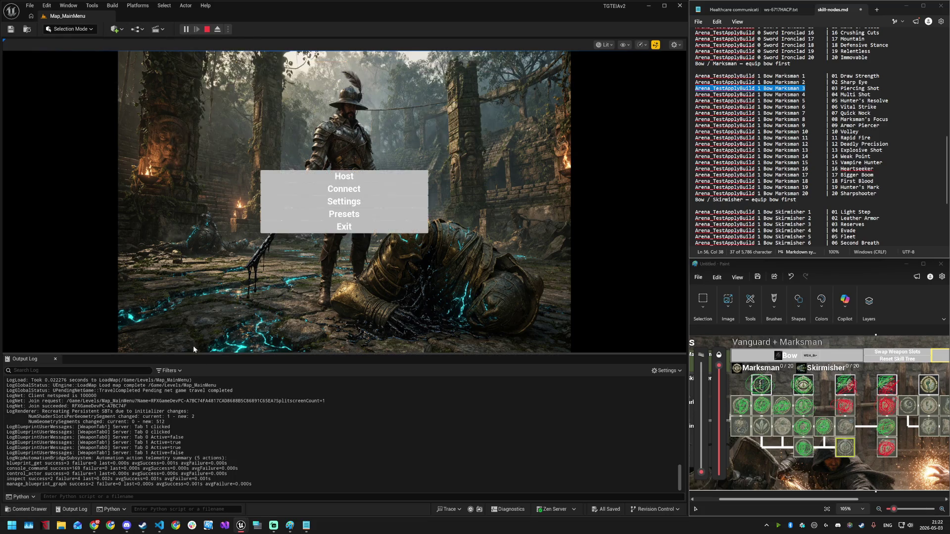
click(340, 174)
click(343, 218)
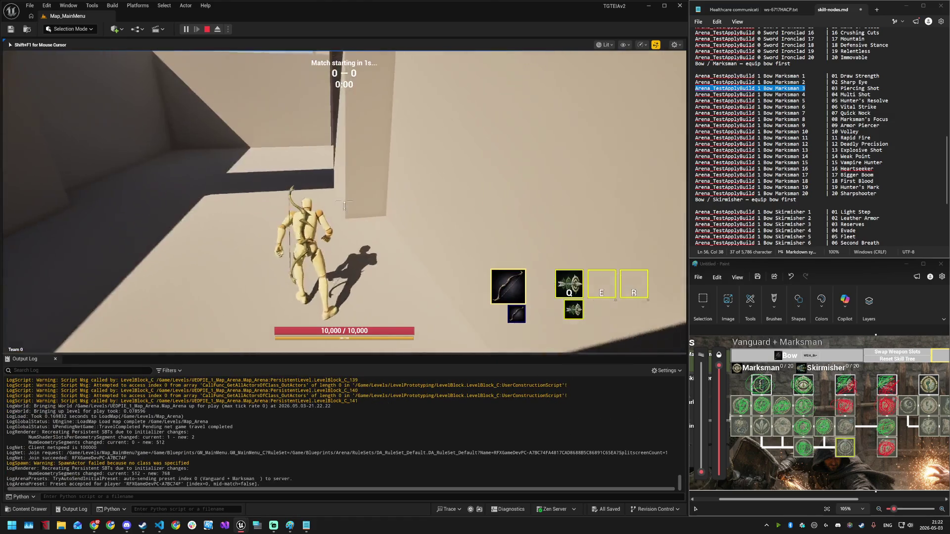
- Cast Piercing Shot in the arena, watch its Q-slot cooldown start at 9.7 s, then open Windows search
key(w)
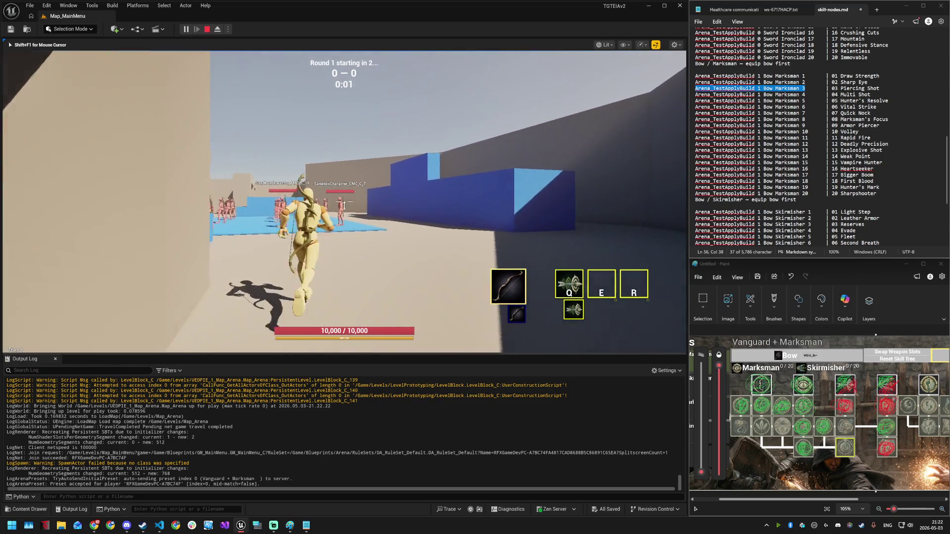
key(q)
key(a)
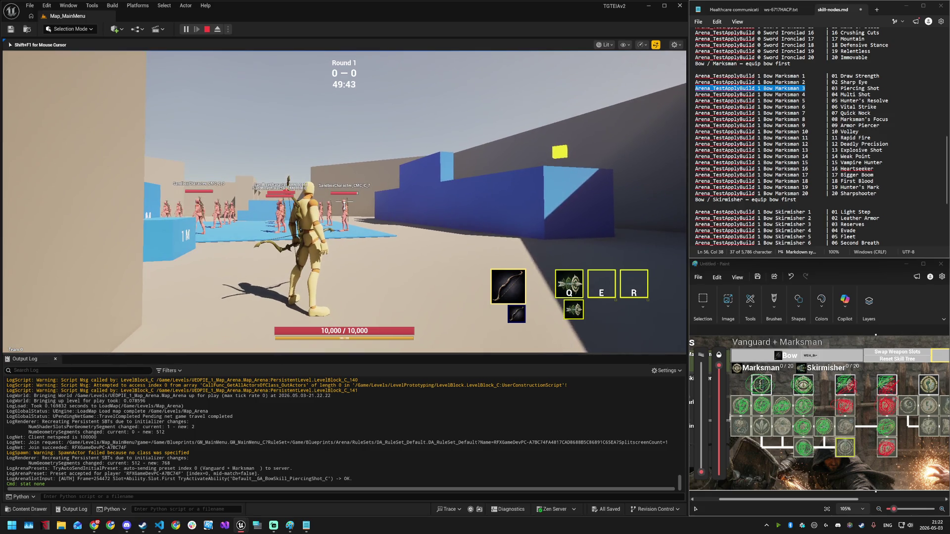
key(super)
- Compute 750 × 140 ÷ 100 = 1,050 in Calculator, then minimize it to return to the game
text(calc)
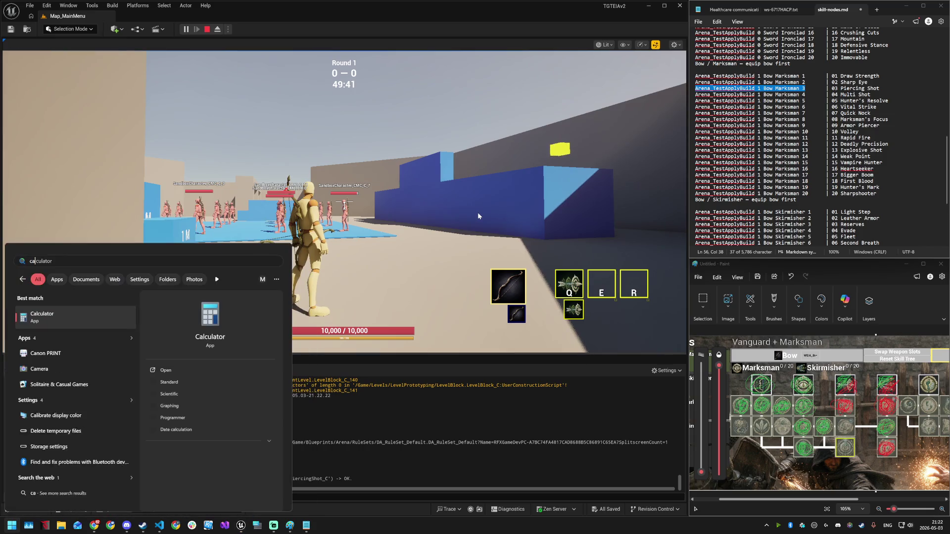
key(Return)
text(7)
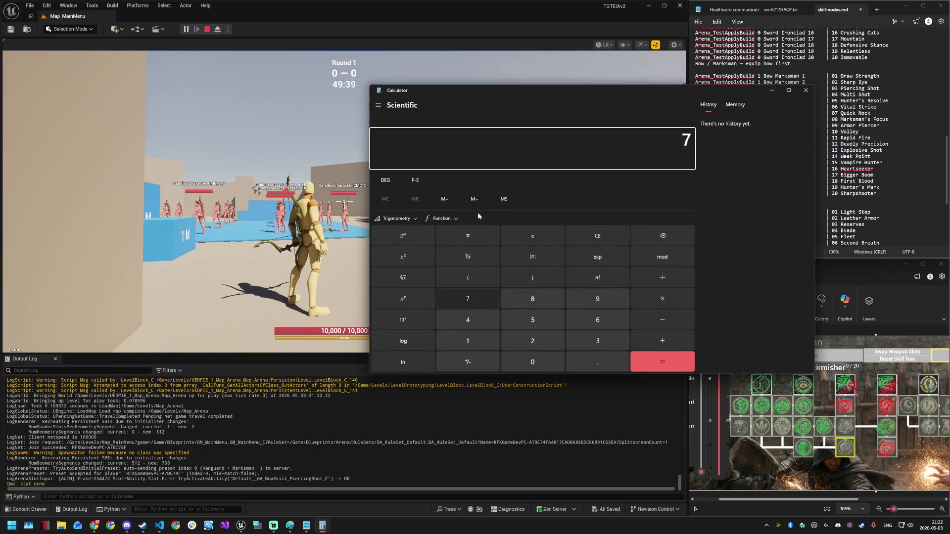
text(50140)
text(/100)
key(Return)
click(772, 90)
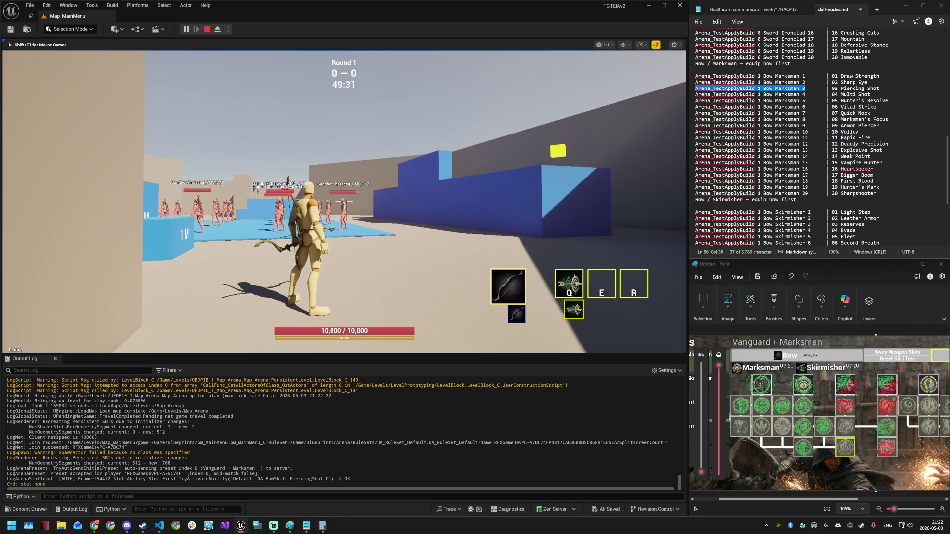
- Fire Piercing Shot at the arena dummies, advancing onto the blue floor and shooting arrows between casts
key(q)
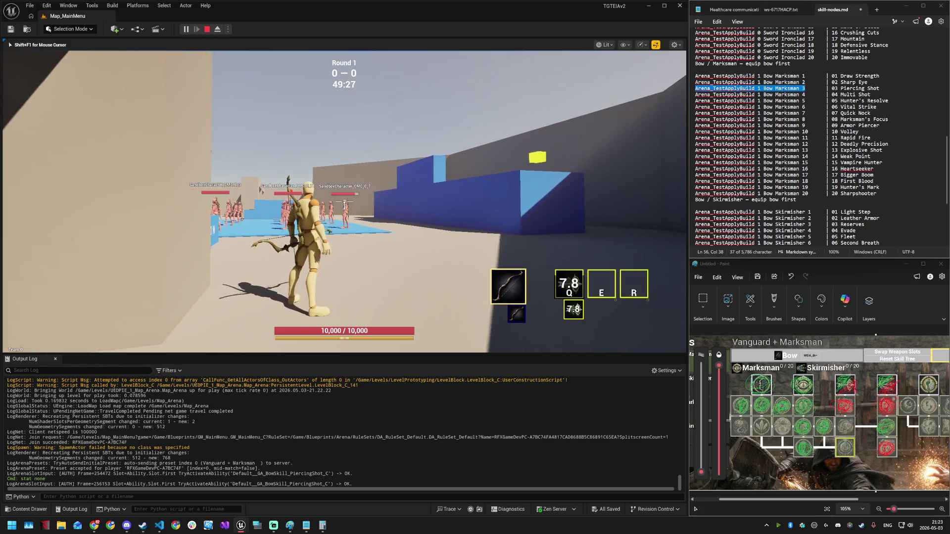
key(w)
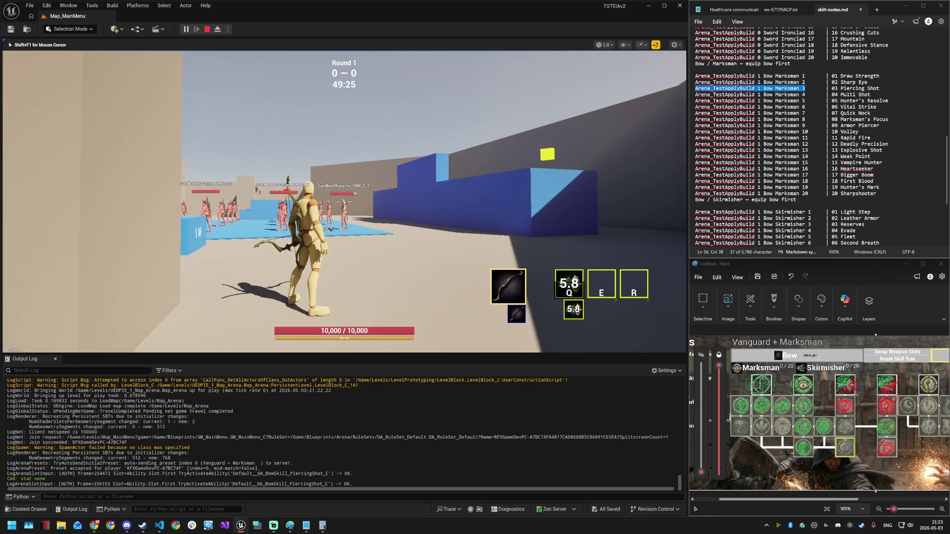
key(w)
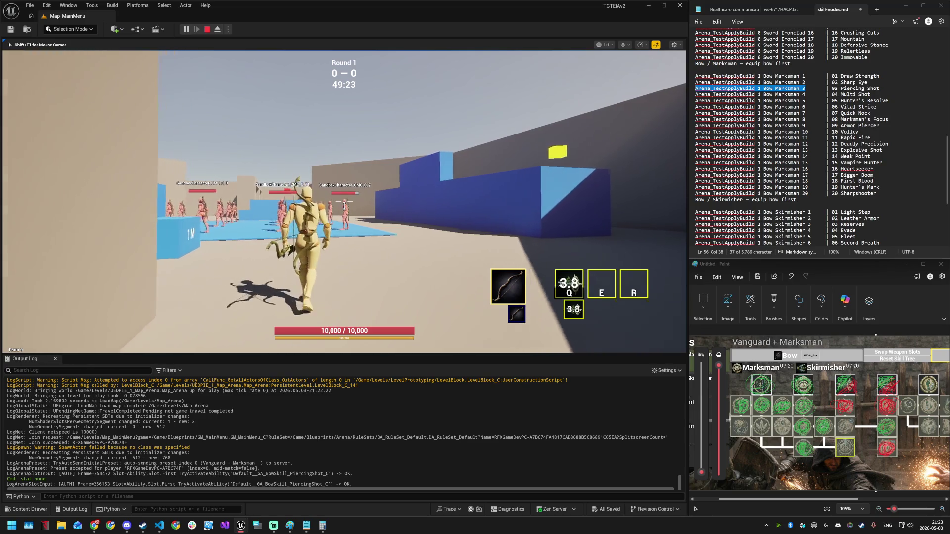
key(w)
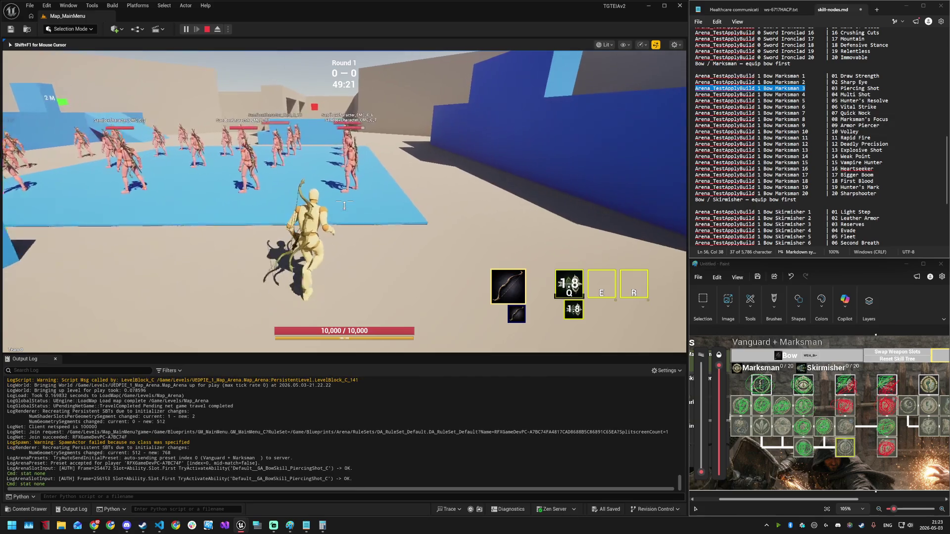
click(344, 203)
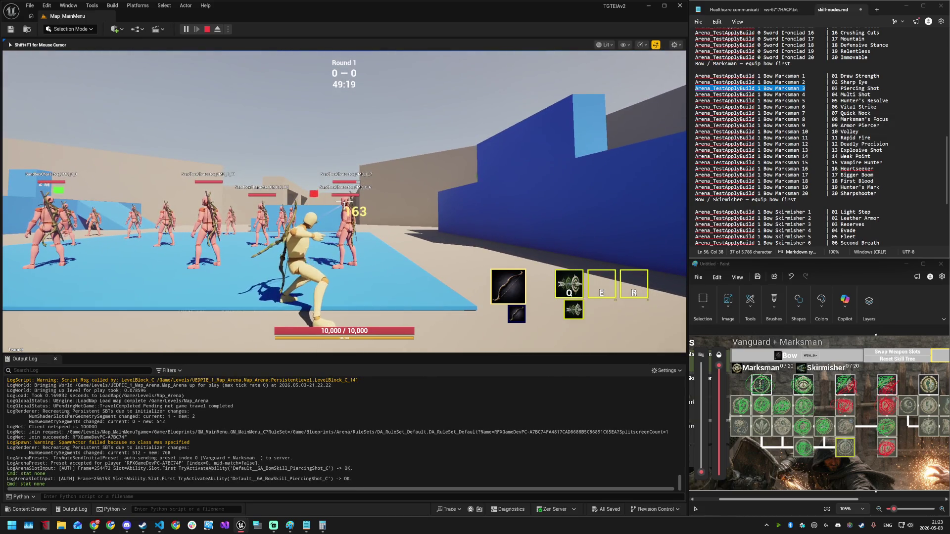
click(344, 203)
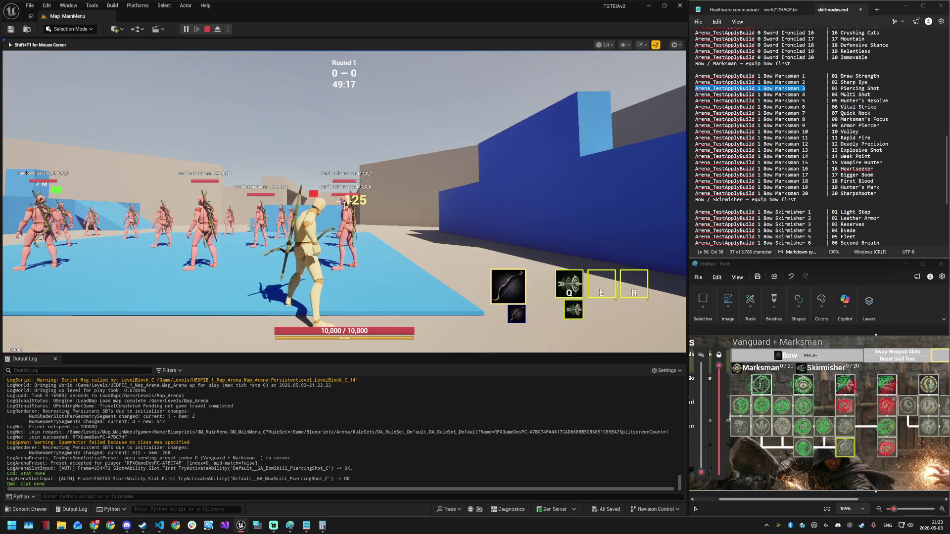
key(q)
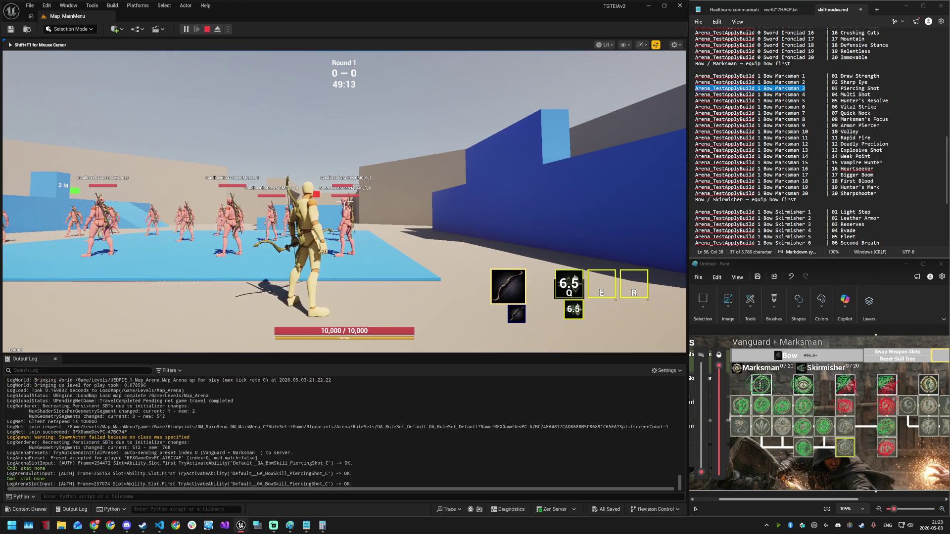
- Refocus the game view and fire Piercing Shot again to check its 10 s cooldown
key(super)
key(super)
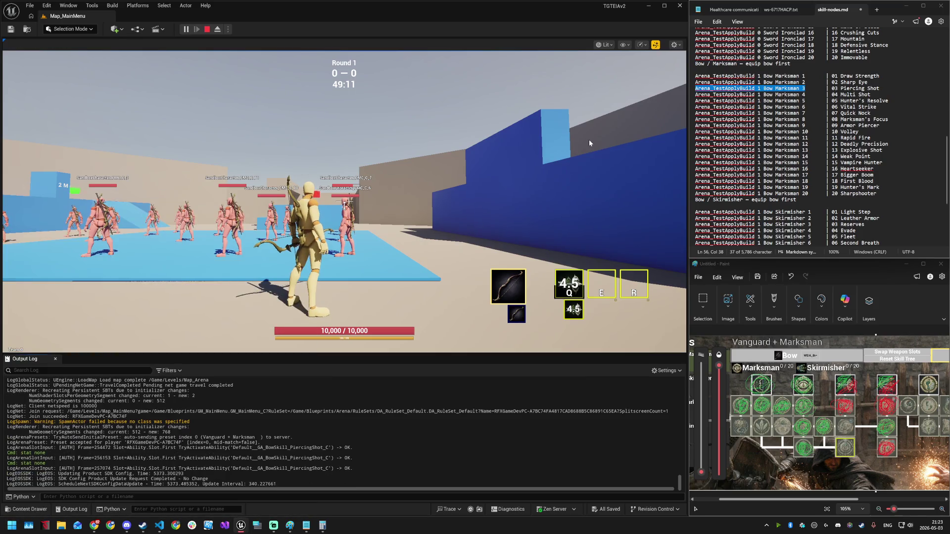
click(590, 143)
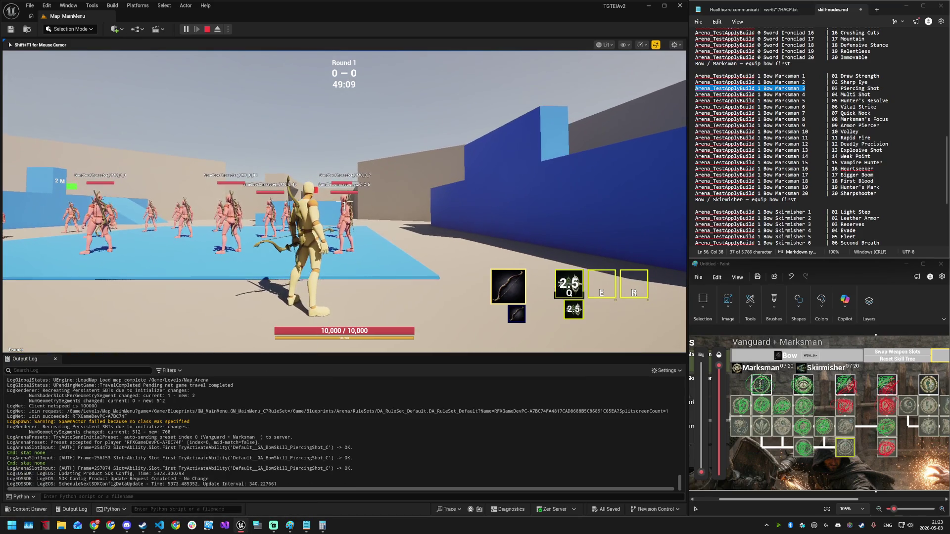
key(super)
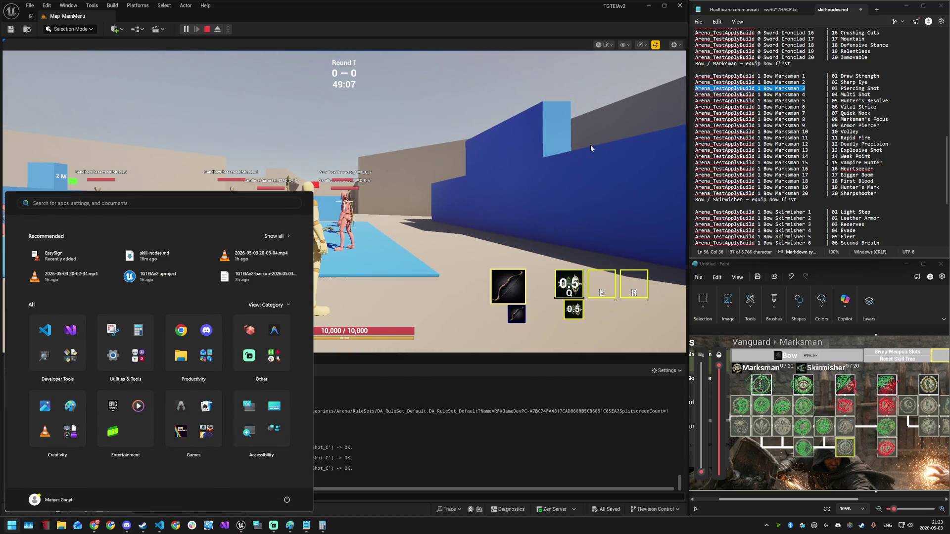
click(589, 144)
key(q)
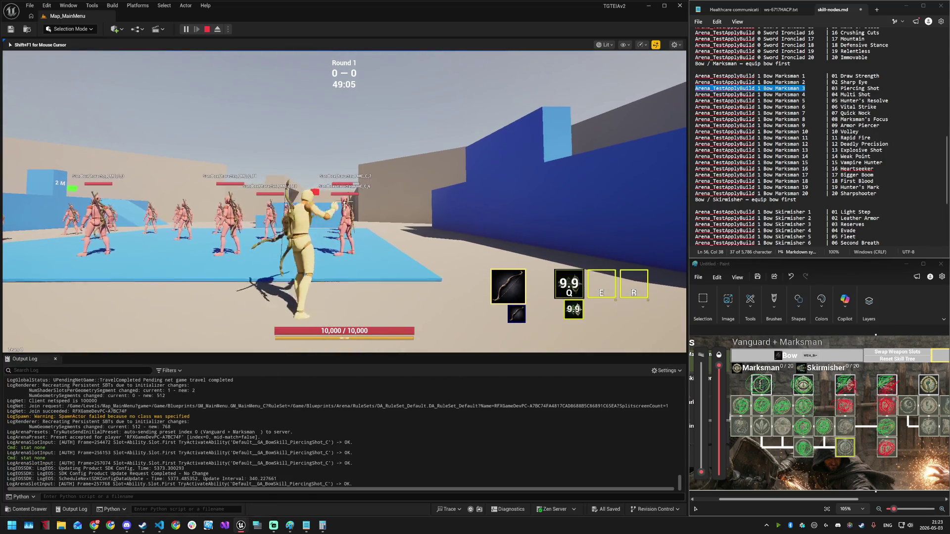
- Review the Heartseeker node in the skill-tree overlay, then stop the play session
key(Tab)
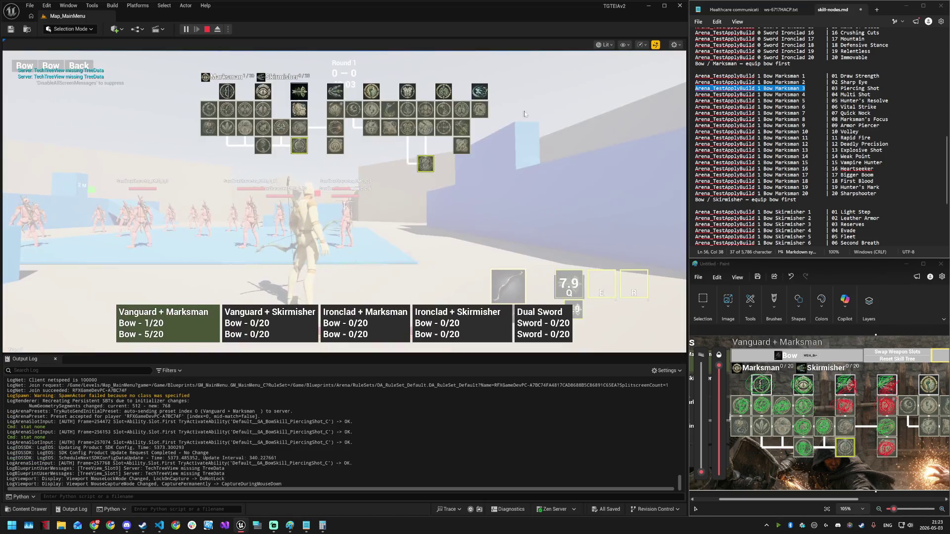
mouse_move(303, 127)
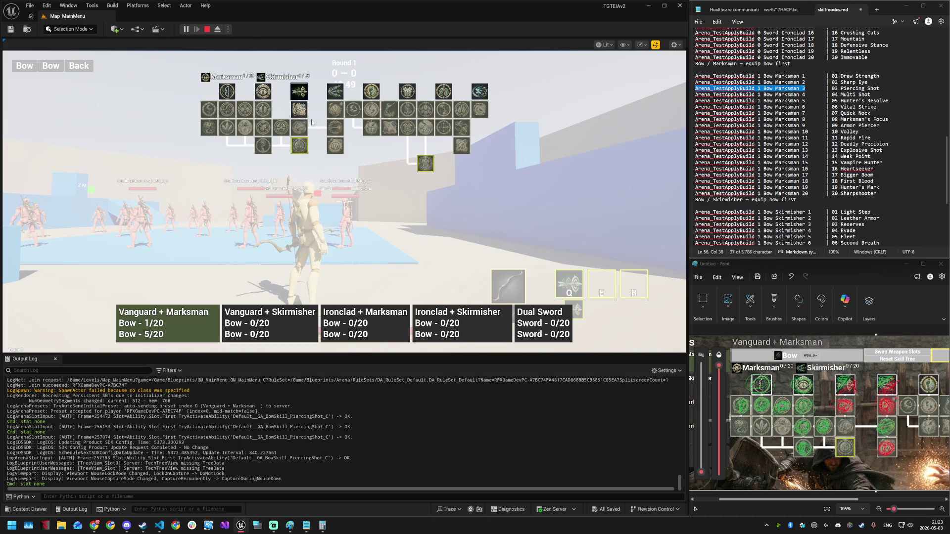
click(206, 30)
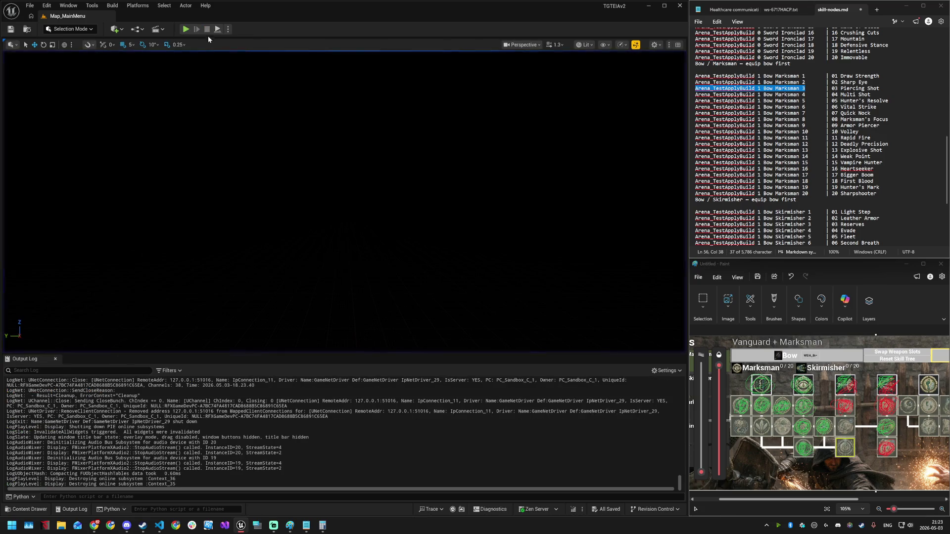
- Start a new play session hosted with the Vanguard + Marksman build
click(188, 30)
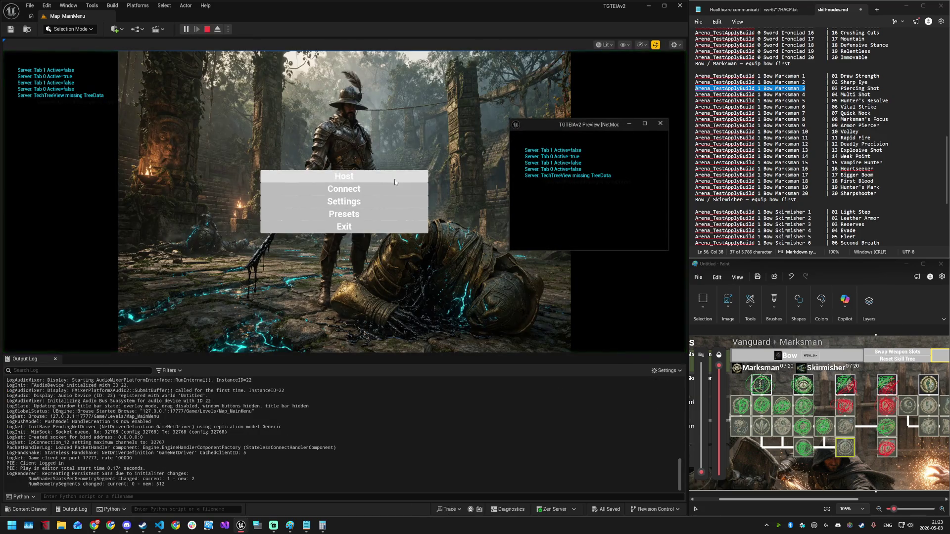
click(371, 178)
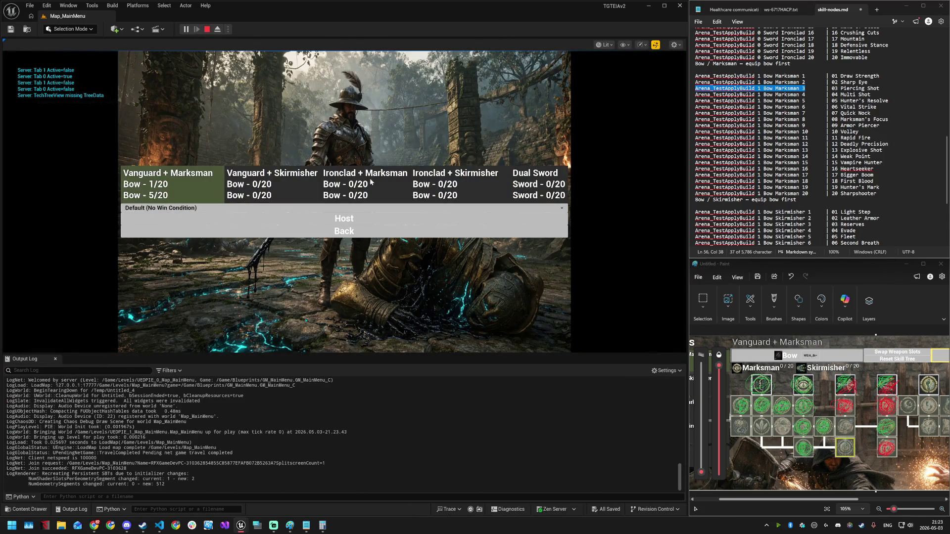
click(342, 219)
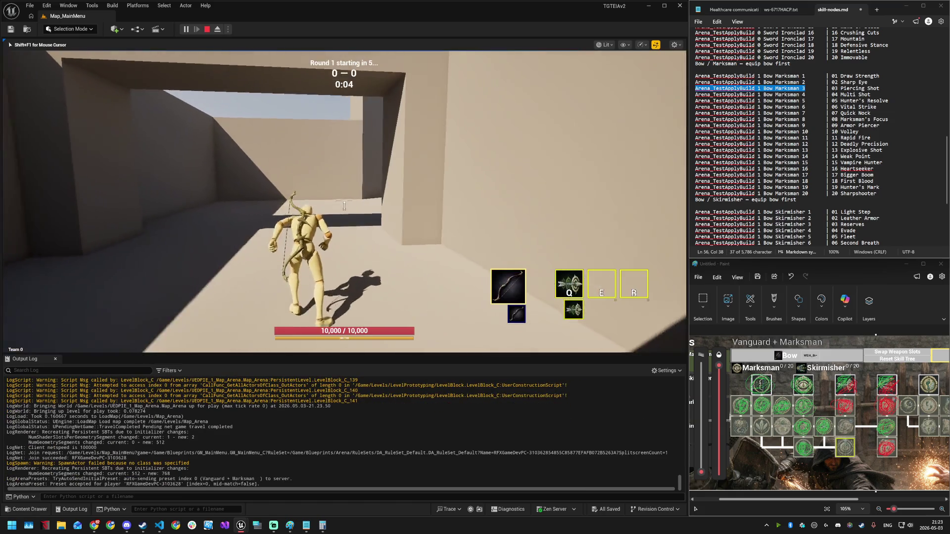
- Run to the enemy group, land a 750-damage Piercing Shot, then end play
key(w)
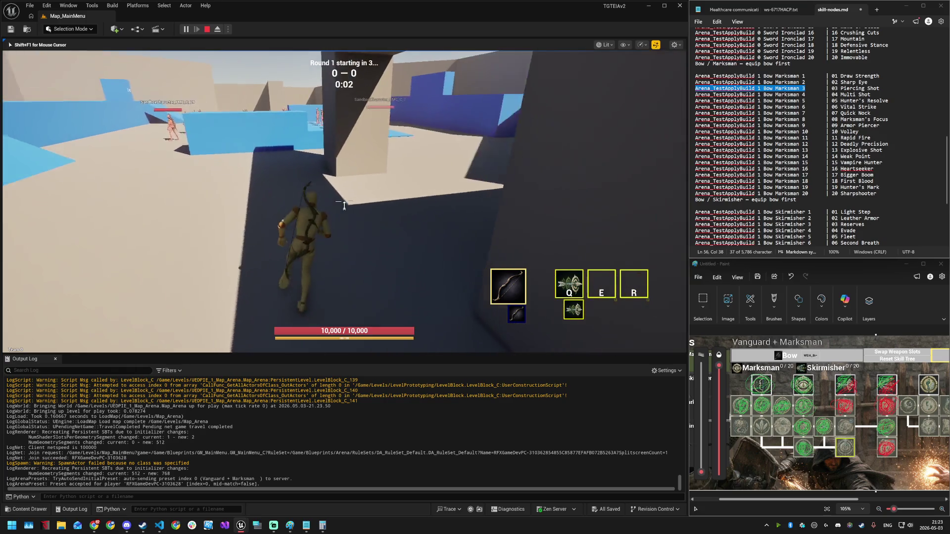
key(w)
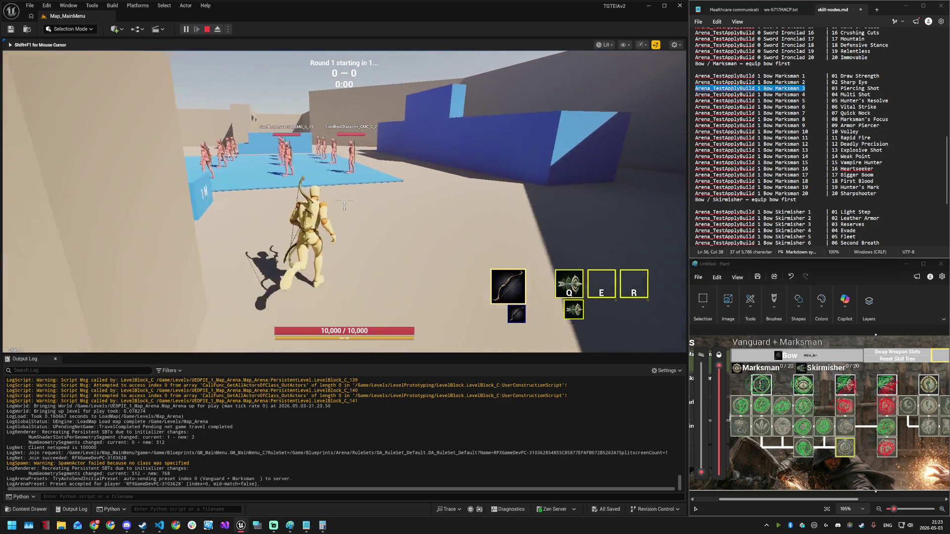
key(q)
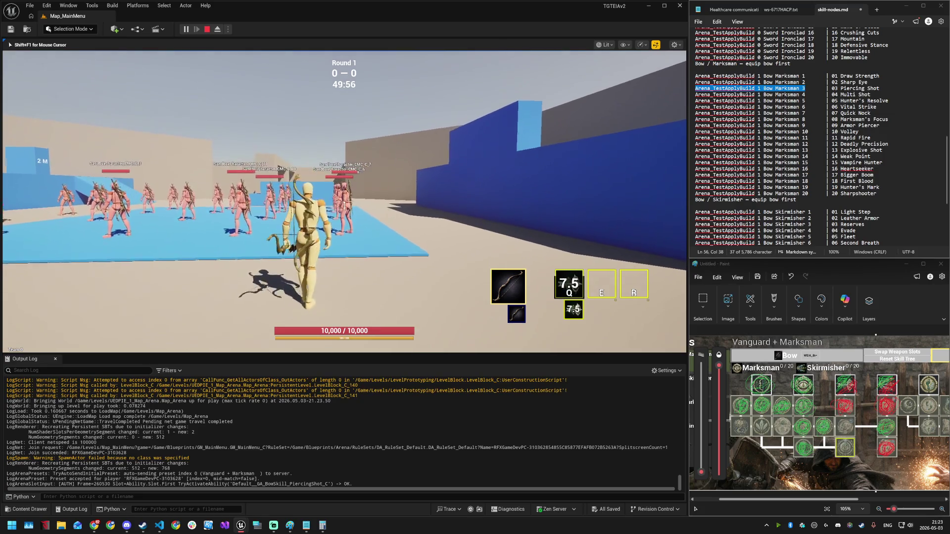
key(Escape)
click(30, 509)
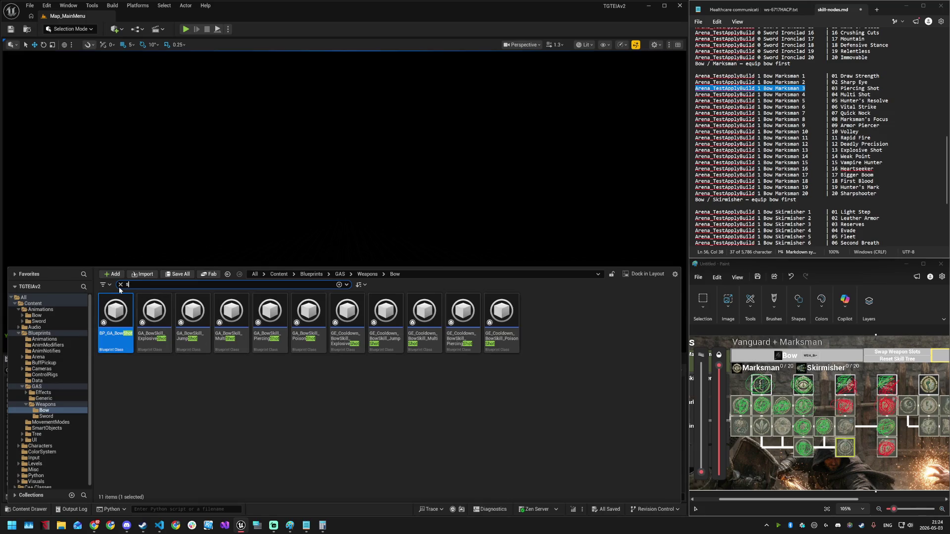
- Search the Bow assets for 'pier' and open the Piercing Shot cooldown effect
key(BackSpace)
text(pier)
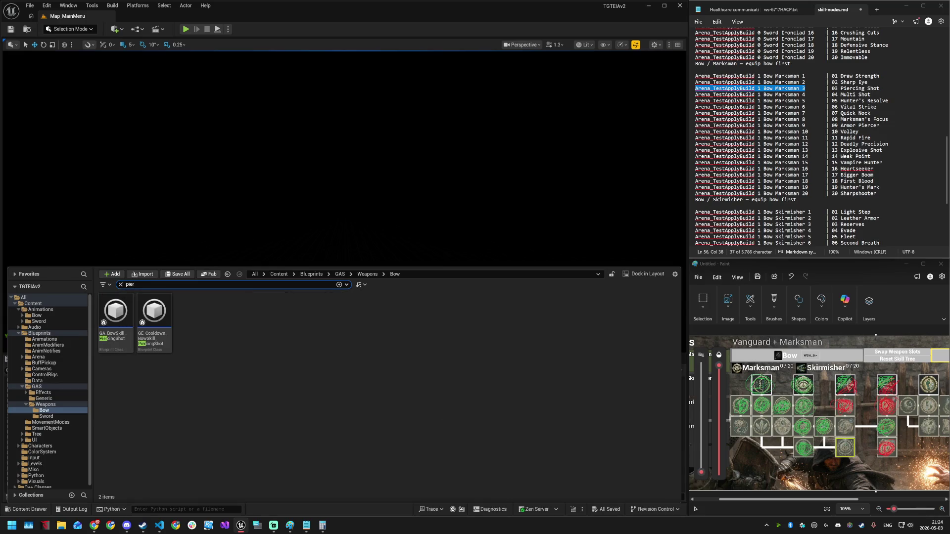
click(158, 318)
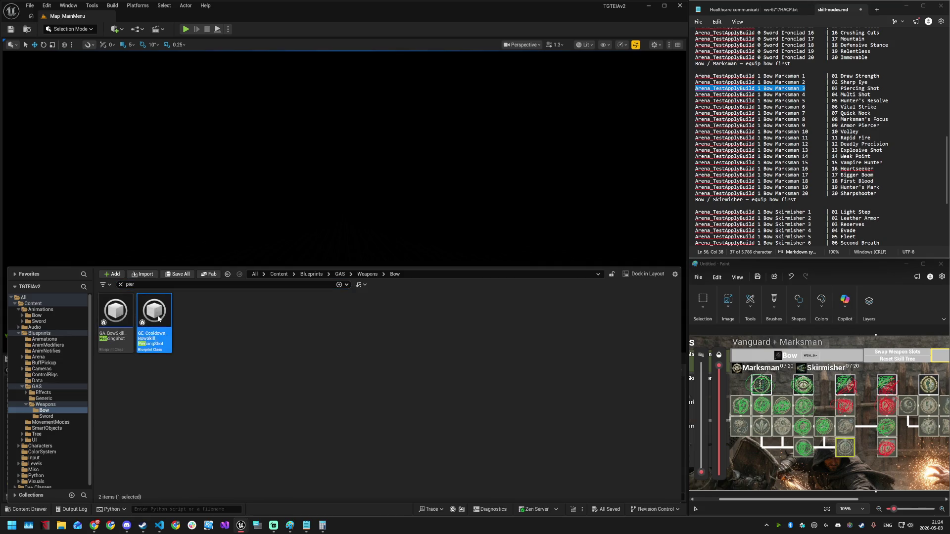
double_click(159, 319)
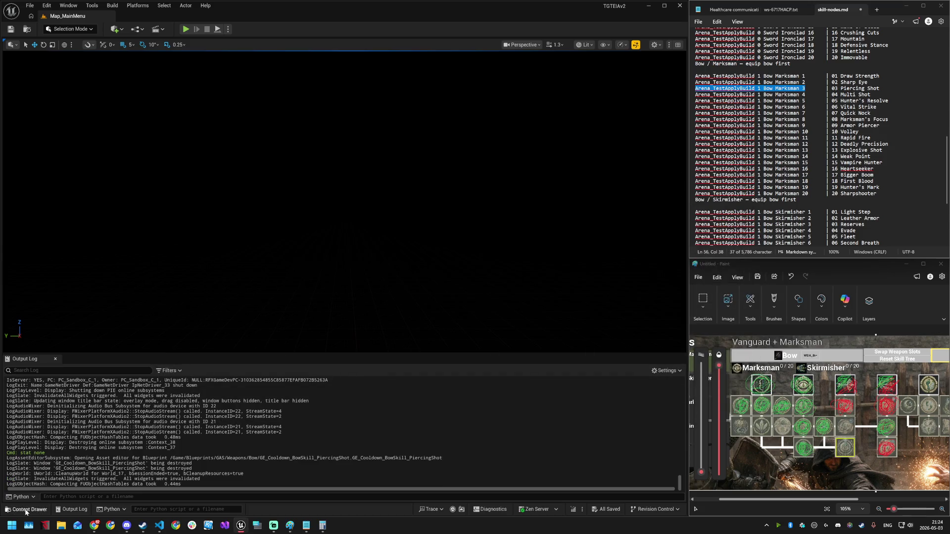
- Set GA_BowSkill_PiercingShot's Cooldown Base Duration to 1.0, save and close it, then start Play
click(28, 509)
click(117, 321)
double_click(117, 320)
scroll(317, 327, down, 5)
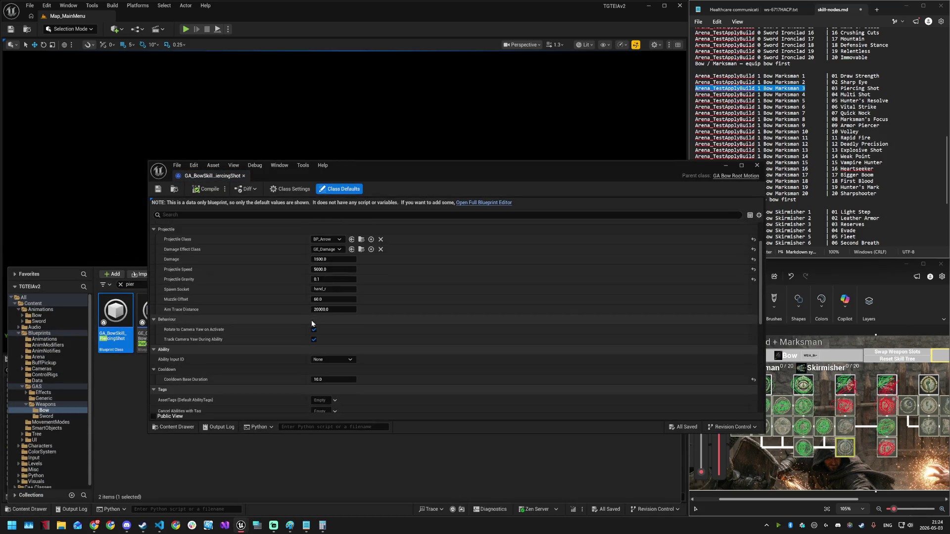
scroll(322, 321, up, 1)
click(321, 284)
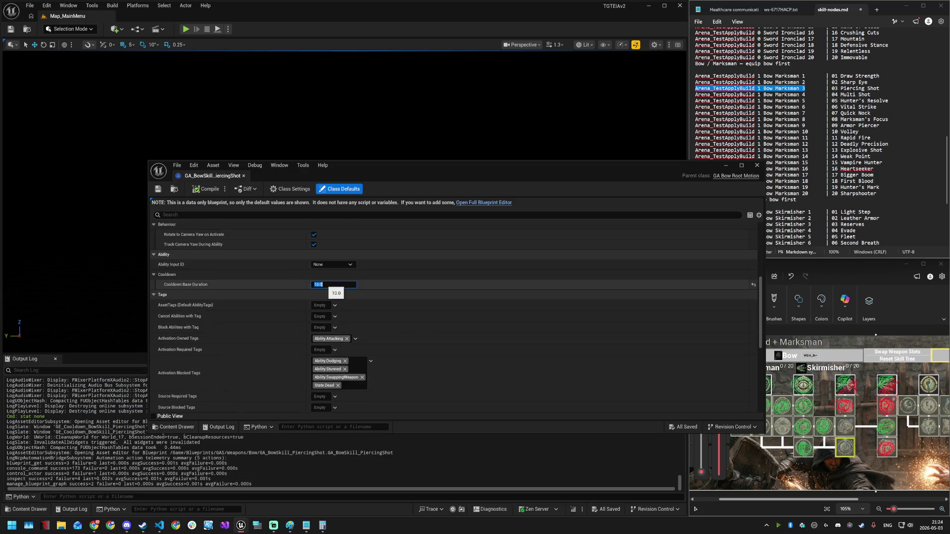
key(Return)
key(ctrl+s)
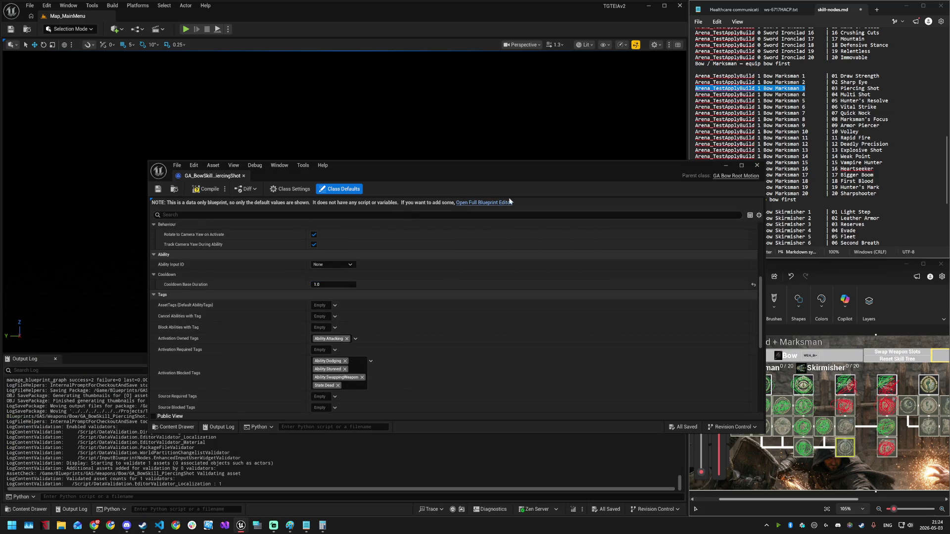
click(757, 165)
click(185, 31)
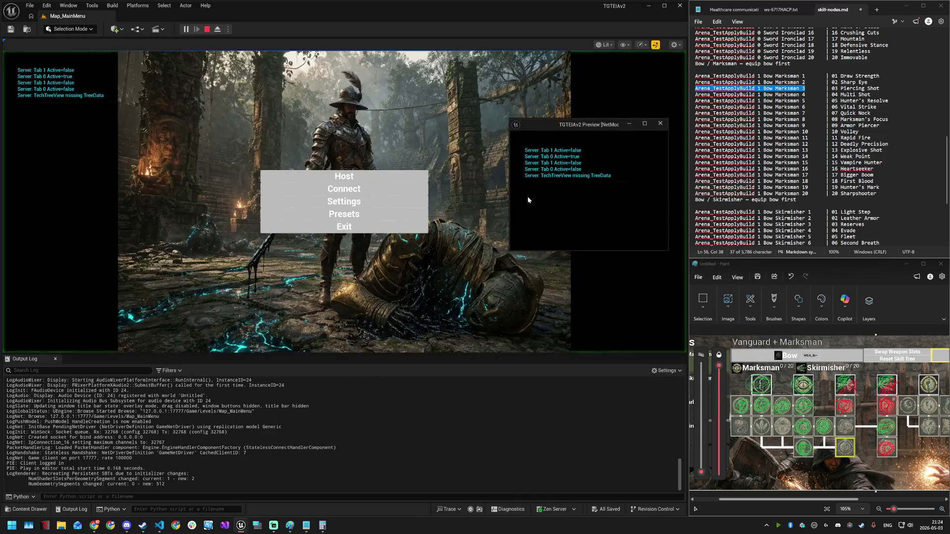
- Host the arena match from the main menu and lobby, run in, and fire Piercing Shot at the dummies
click(373, 177)
click(344, 218)
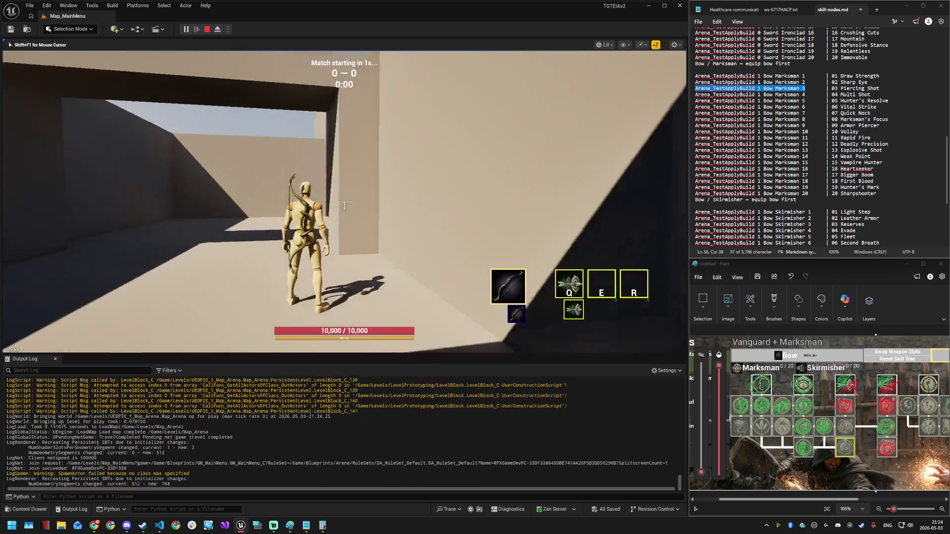
key(w)
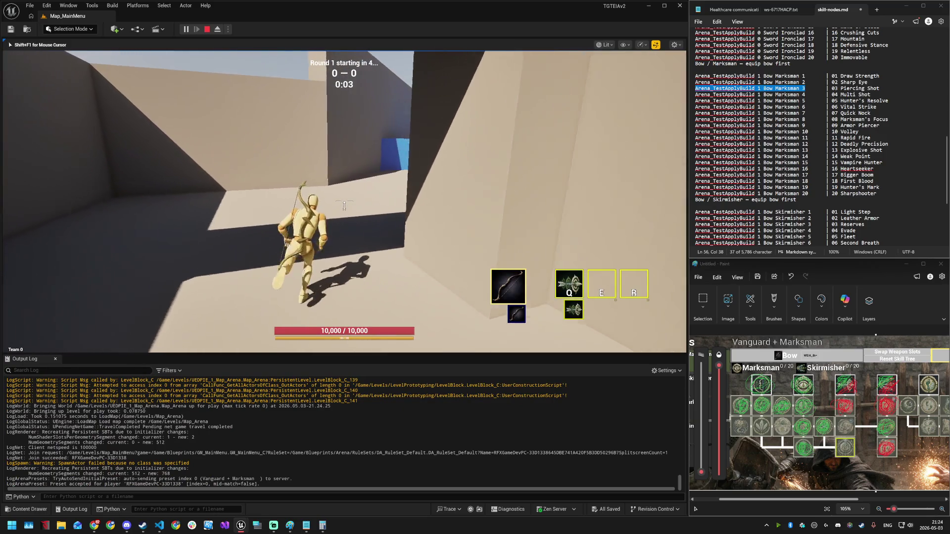
key(w)
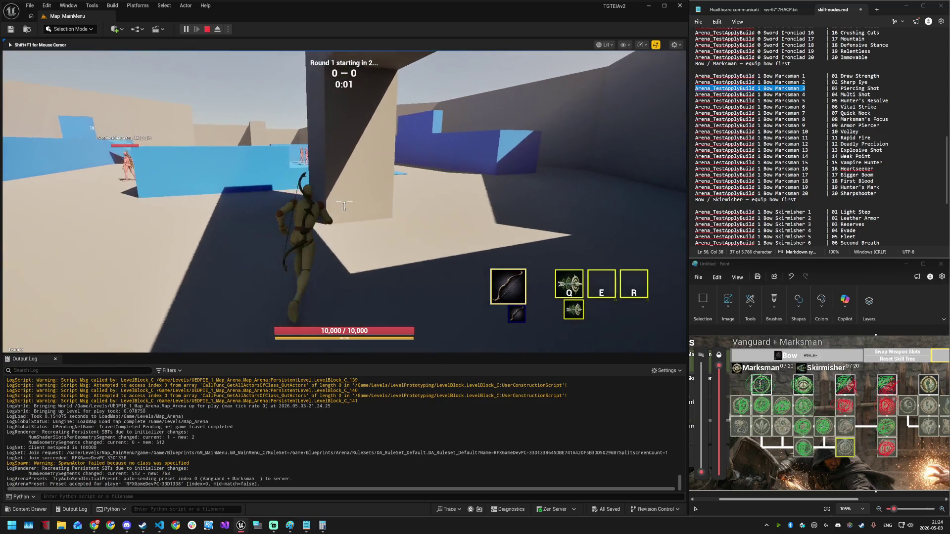
key(w)
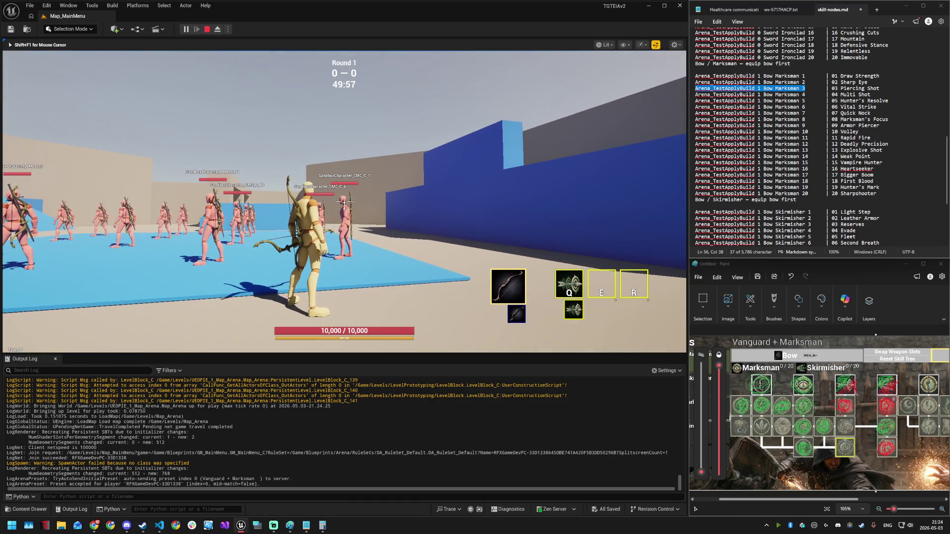
key(q)
key(q)
key(q)
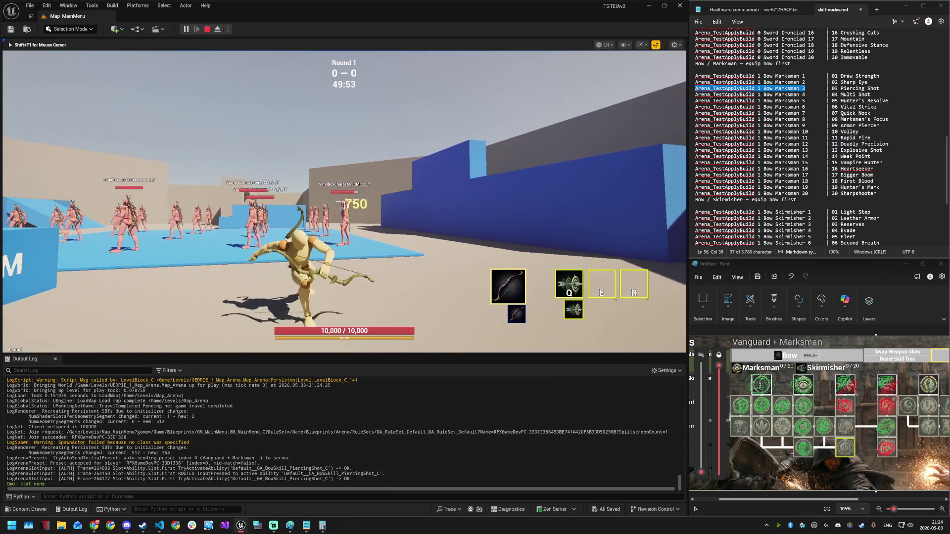
- Keep firing Piercing Shot at the dummies while repositioning, confirming the 1-second cooldown
key(w)
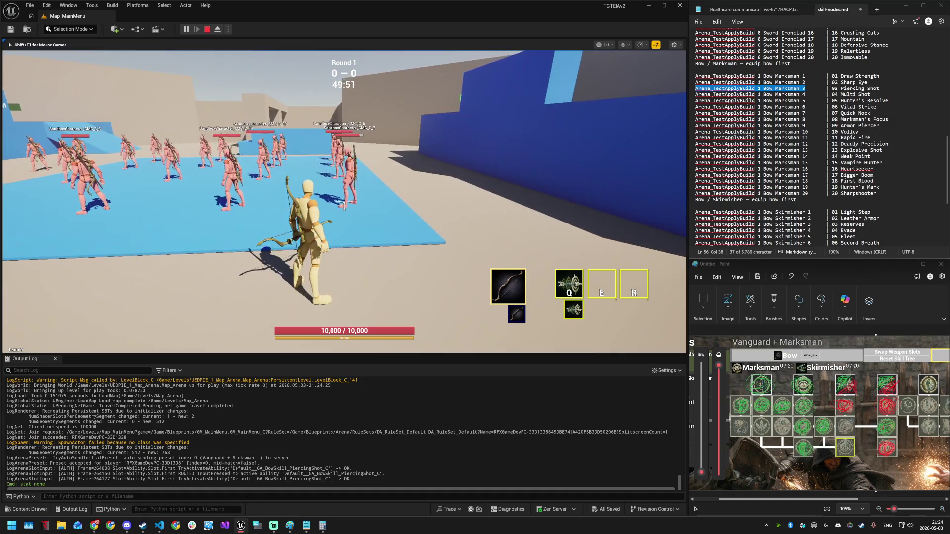
key(q)
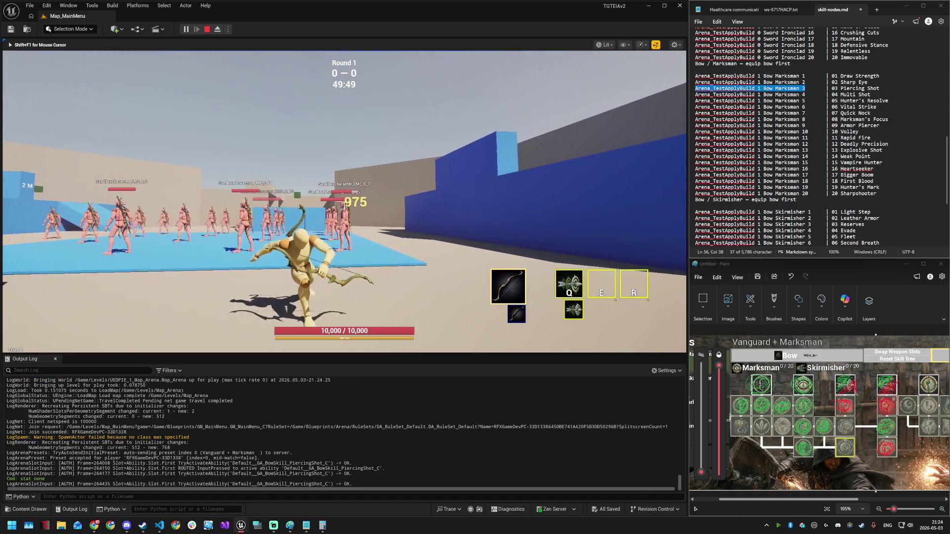
key(q)
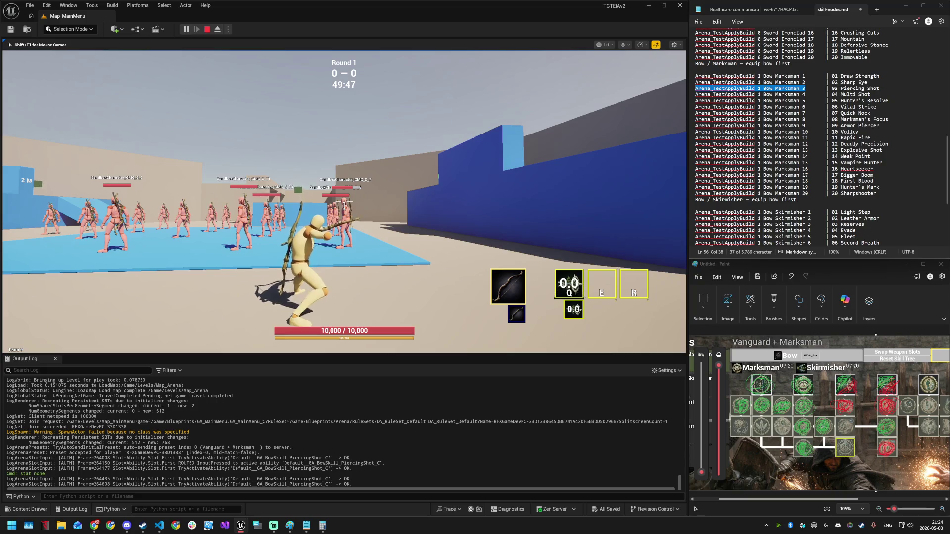
key(a)
key(w)
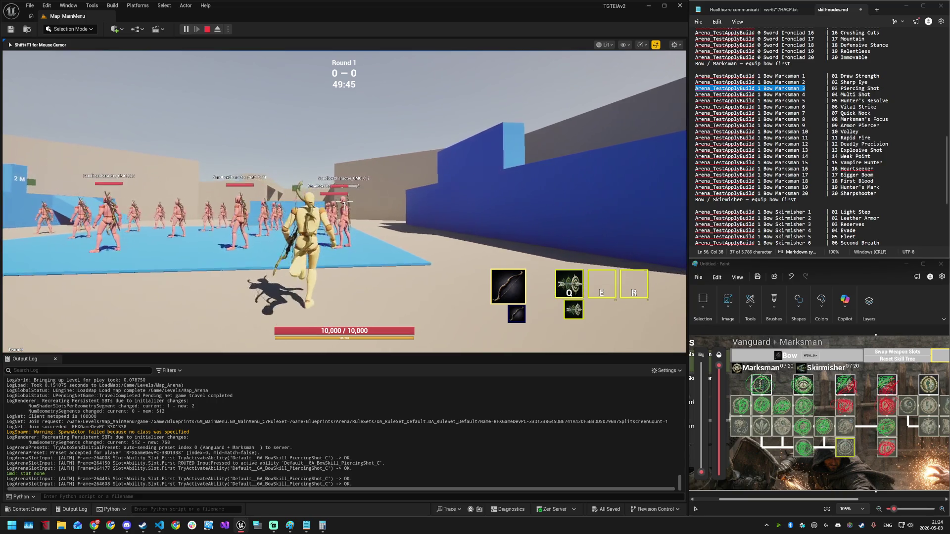
key(q)
key(s)
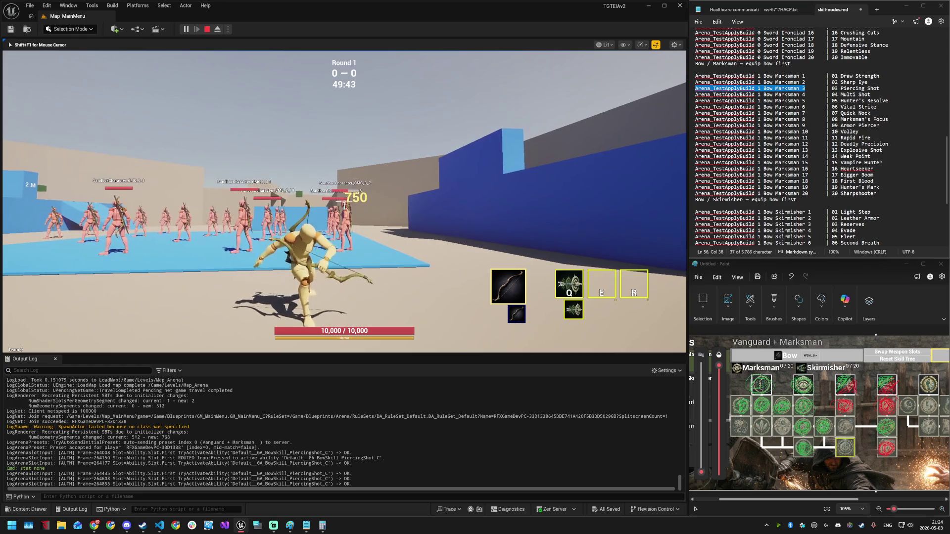
key(q)
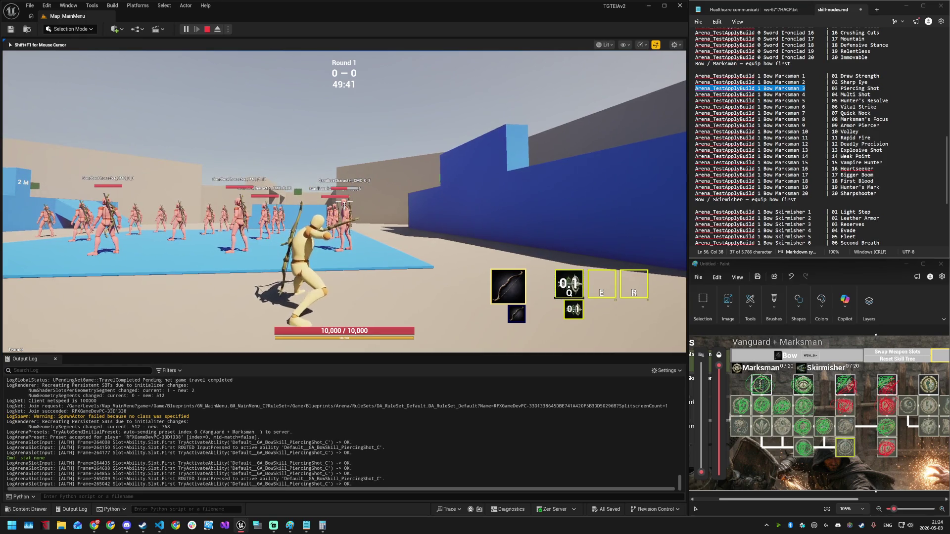
- Close in on the enemies and fire Piercing Shot repeatedly, dealing 750 and 975 damage
key(w)
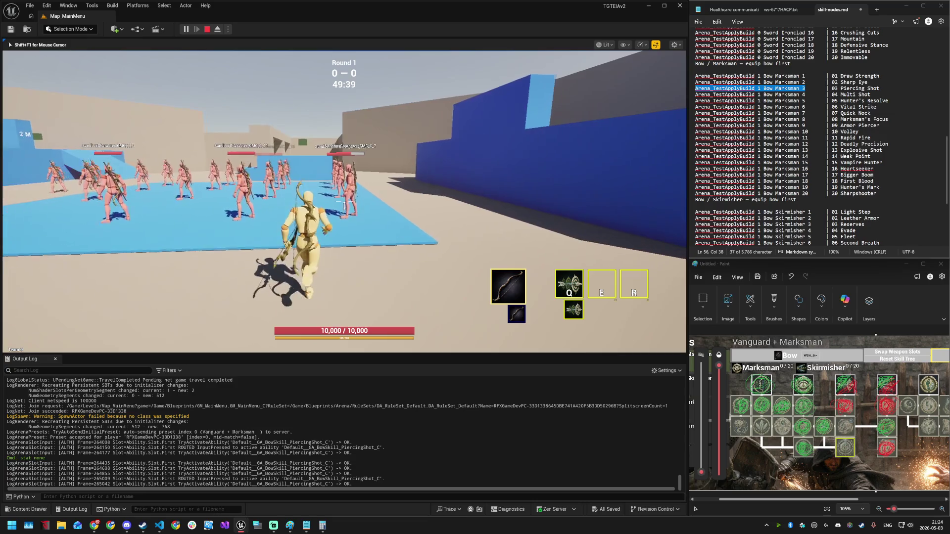
key(q)
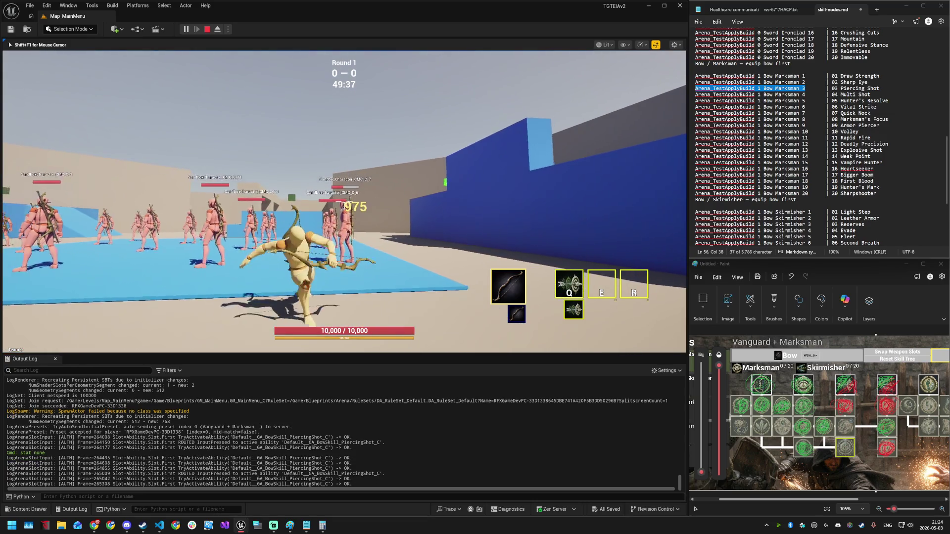
key(q)
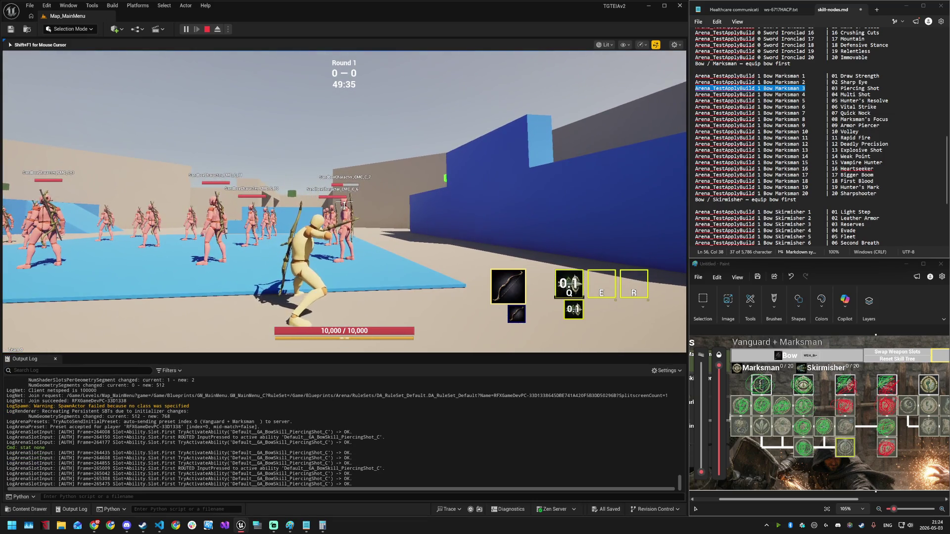
key(w)
key(q)
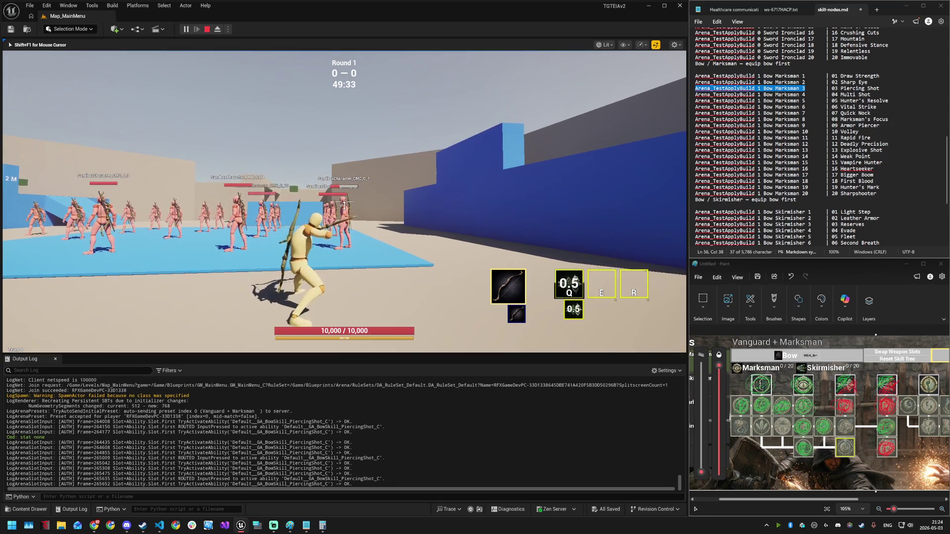
key(a)
key(q)
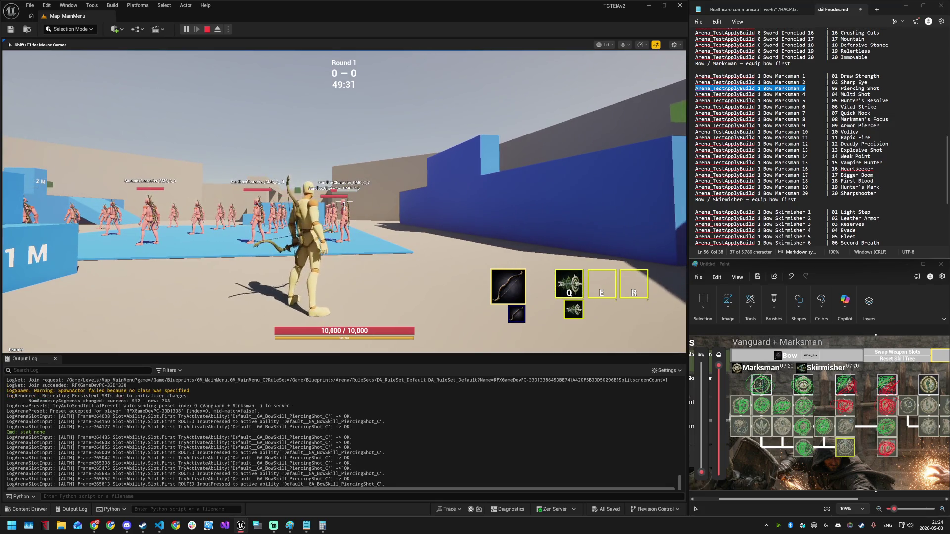
key(w)
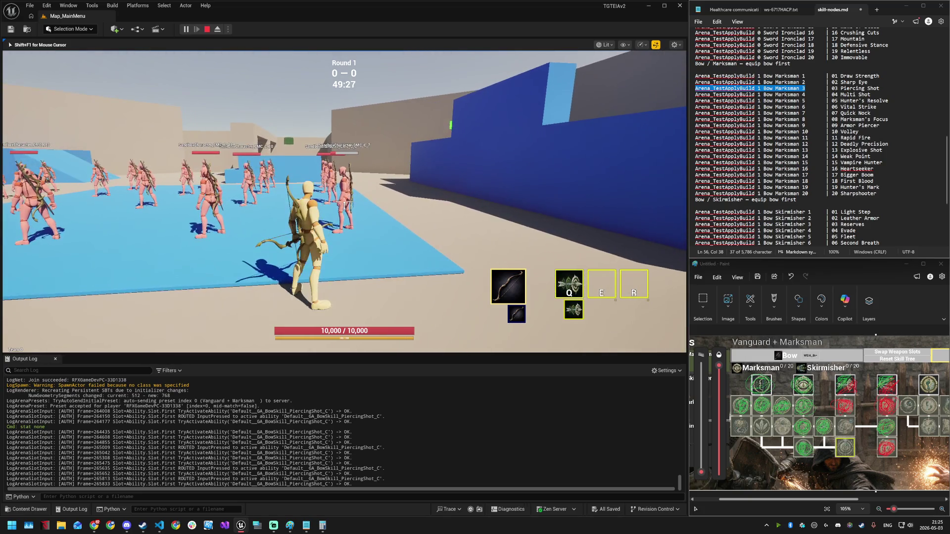
key(q)
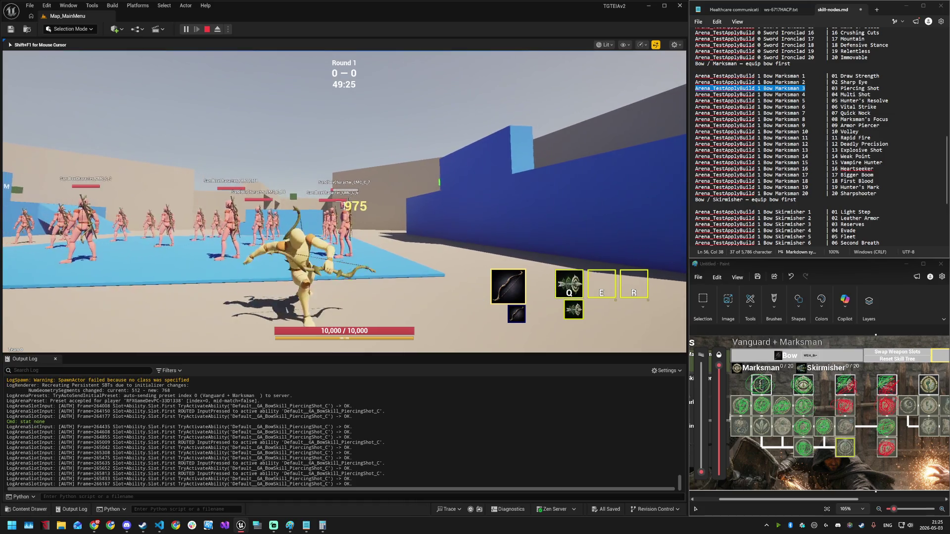
key(super)
- Confirm in Calculator that 750 × 130 ÷ 100 = 975, then minimize it and dismiss the Start menu
text(calc)
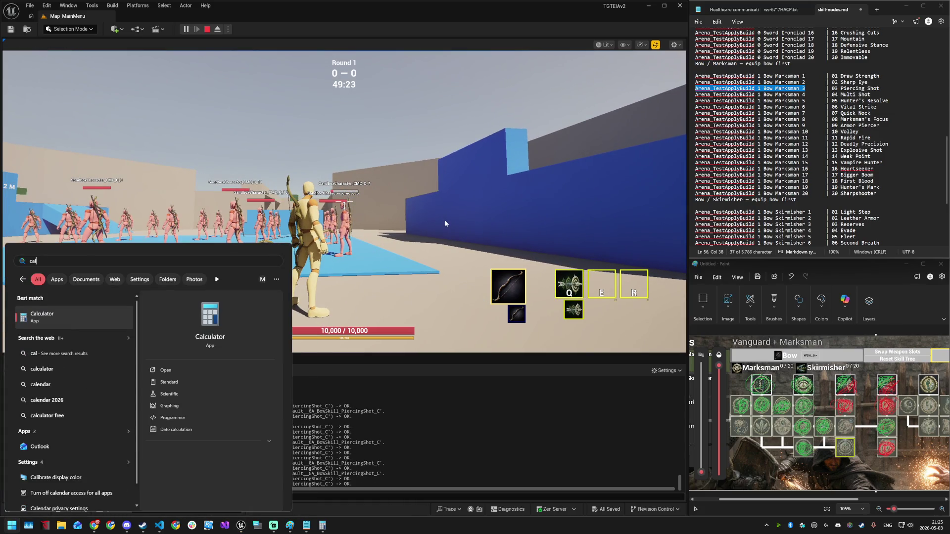
key(Return)
text(750 × )
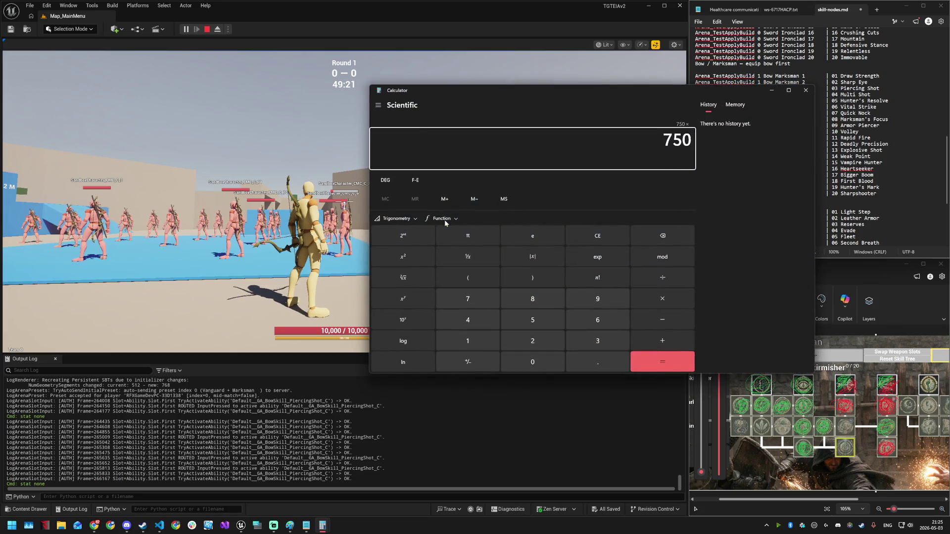
text(130 ÷)
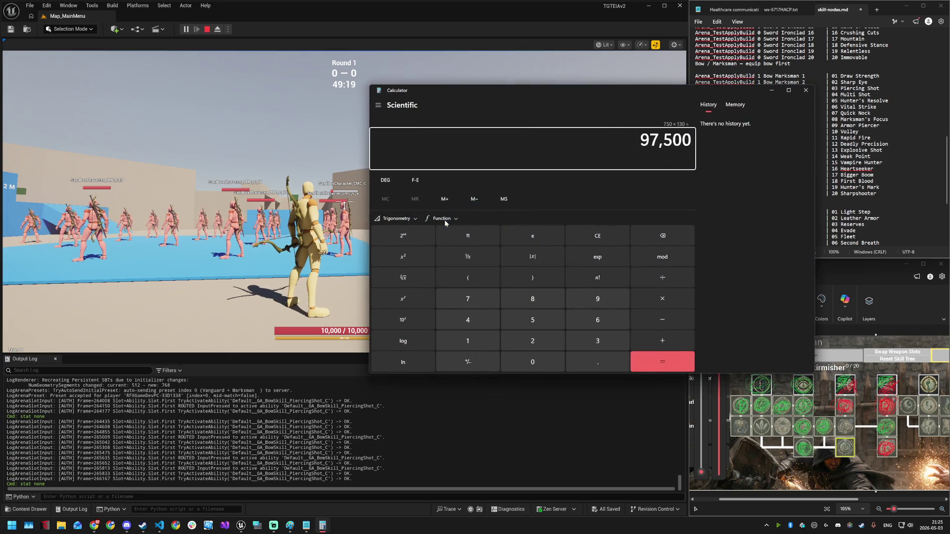
key(Return)
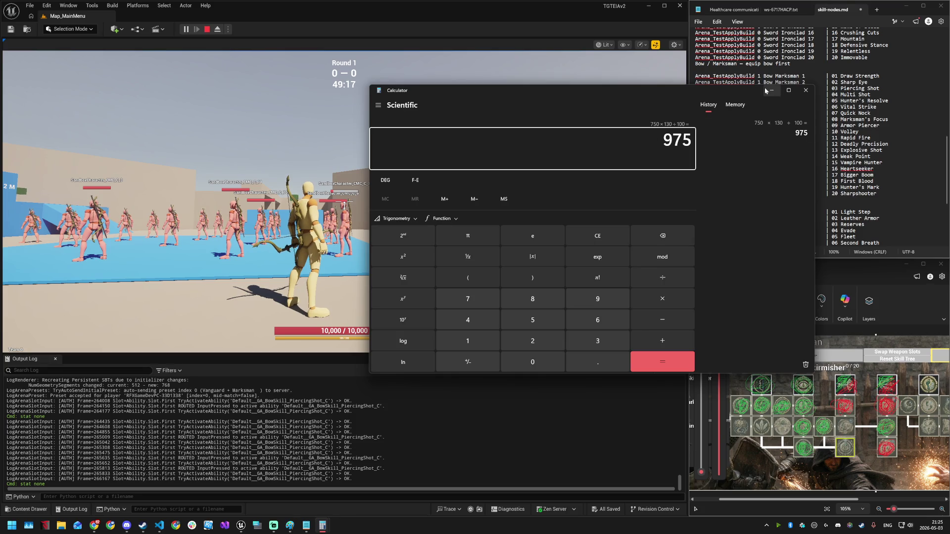
click(771, 90)
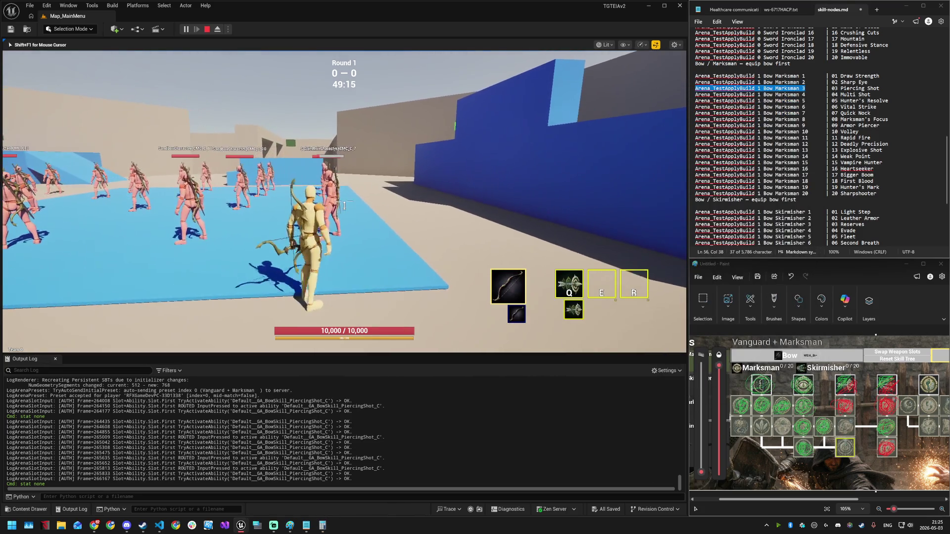
key(super)
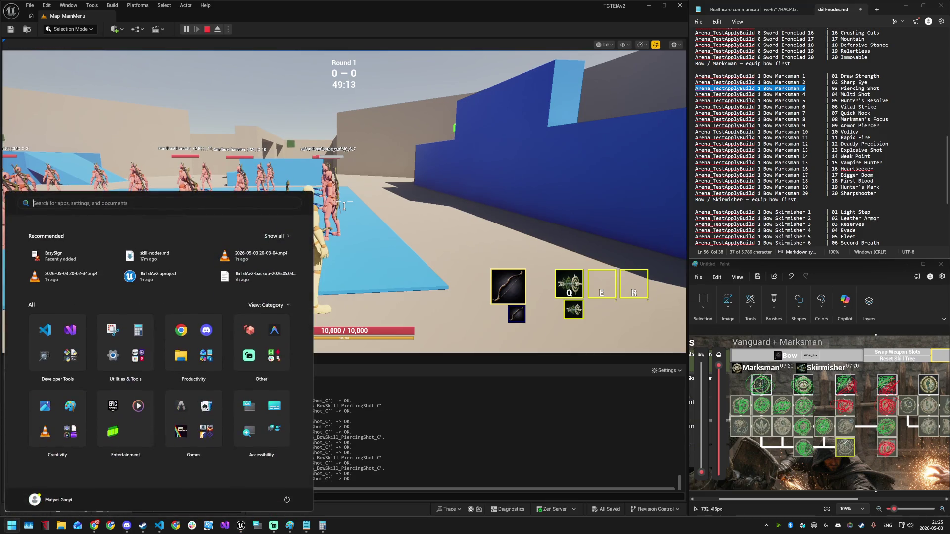
key(Escape)
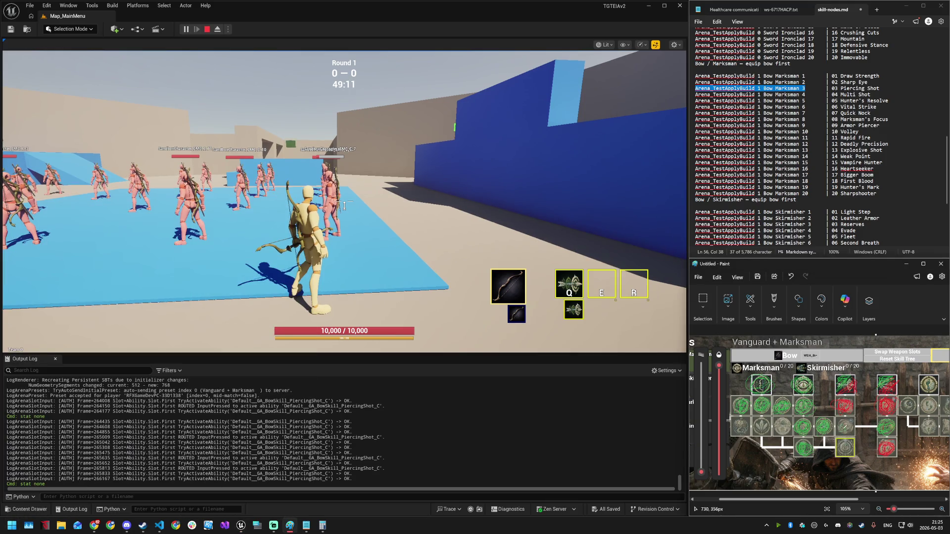